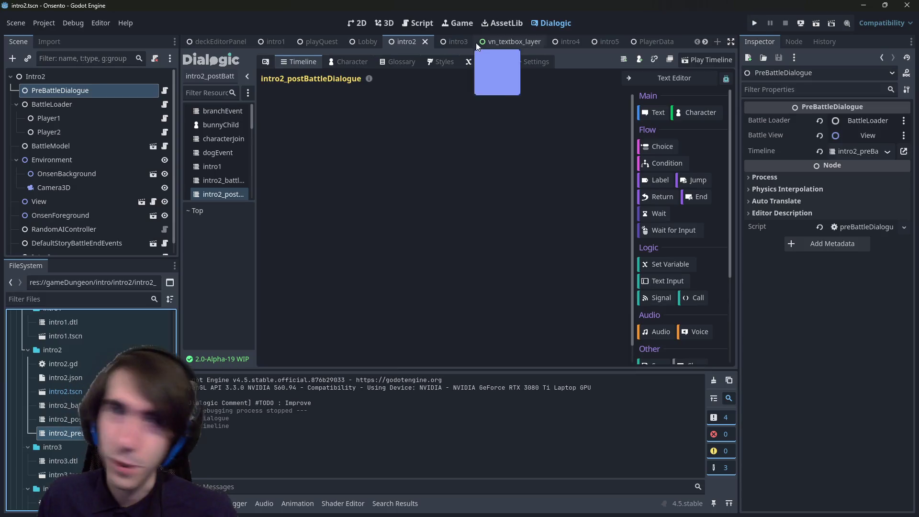
- Switch to the playQuest scene, test-run it, and close the game window
{"action": "left_click", "coordinate": [320, 42]}
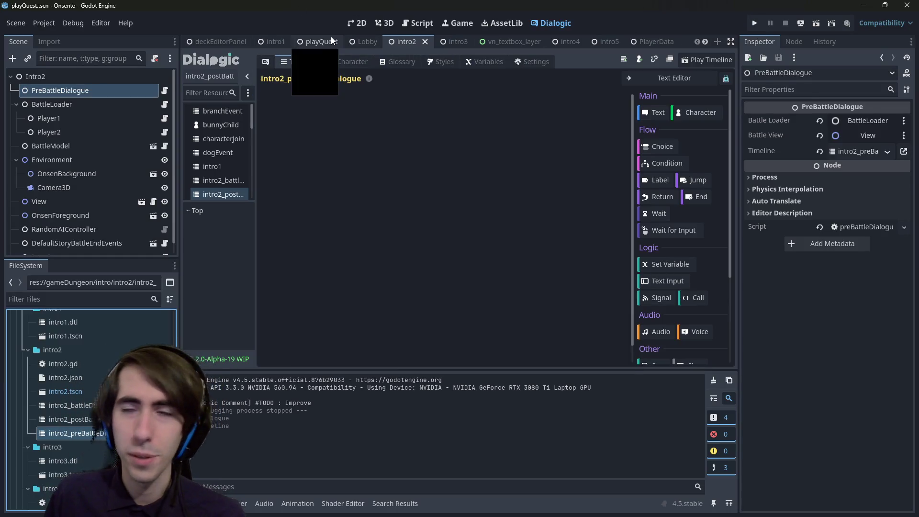
{"action": "left_click", "coordinate": [815, 23]}
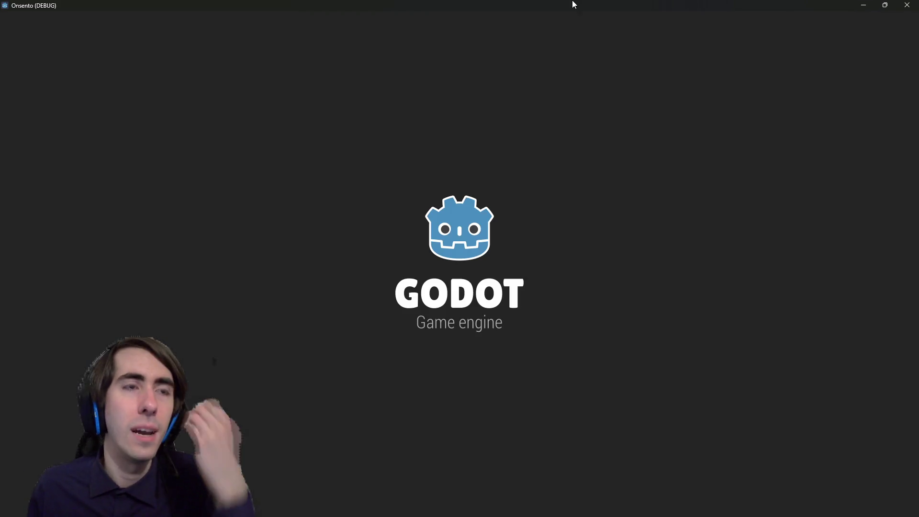
{"action": "key", "text": "alt+F4"}
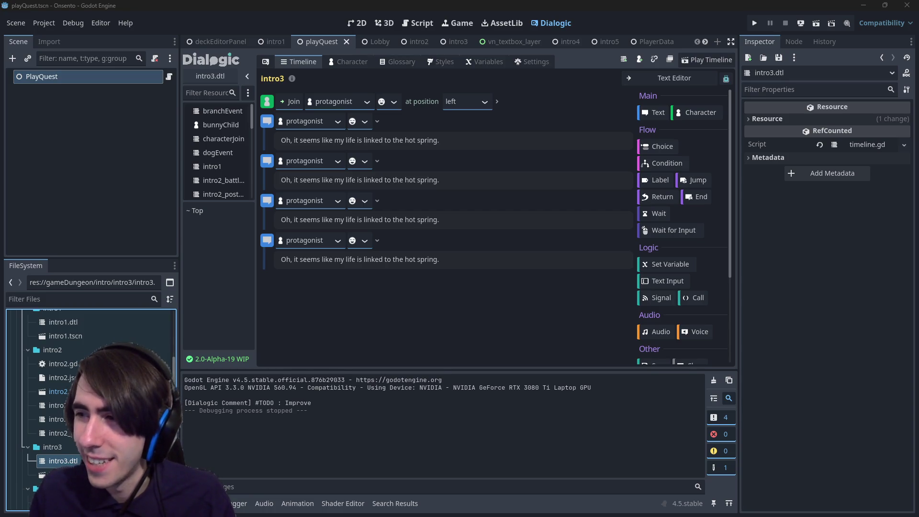
{"action": "key", "text": "alt+Tab"}
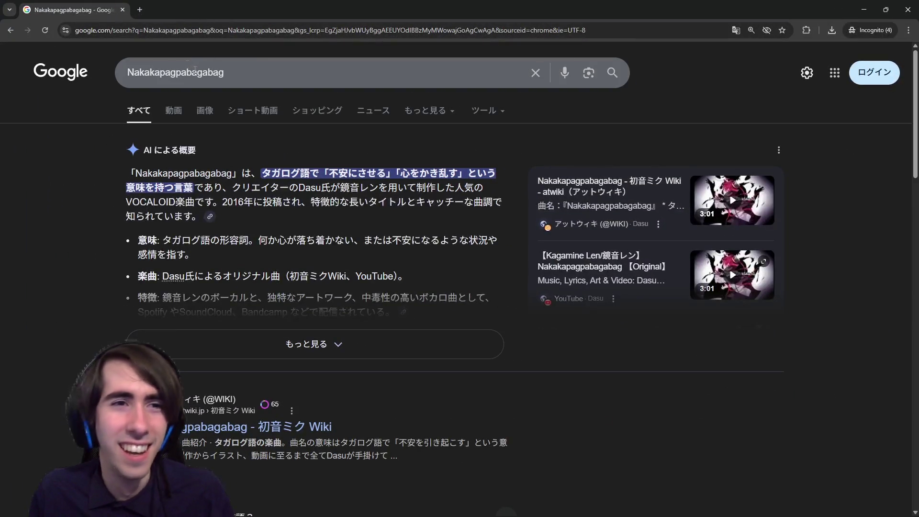
{"action": "left_click", "coordinate": [180, 76]}
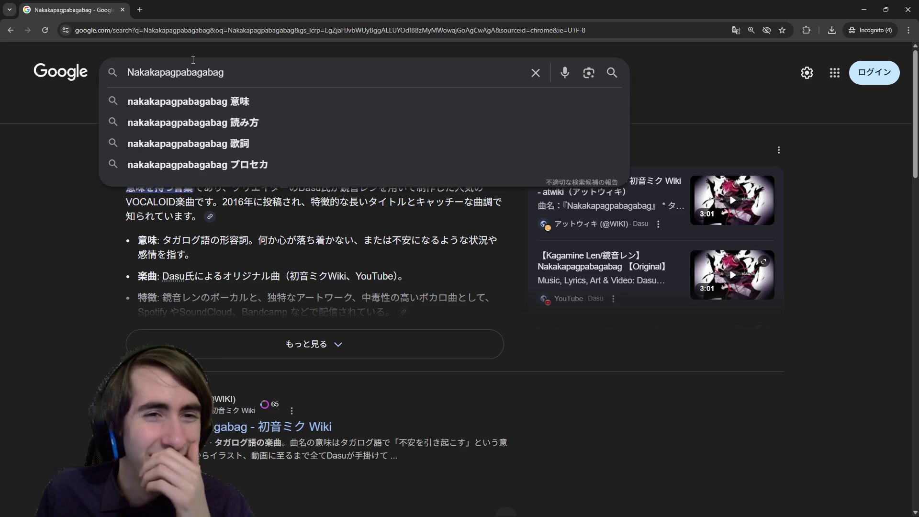
{"action": "key", "text": "alt+Tab"}
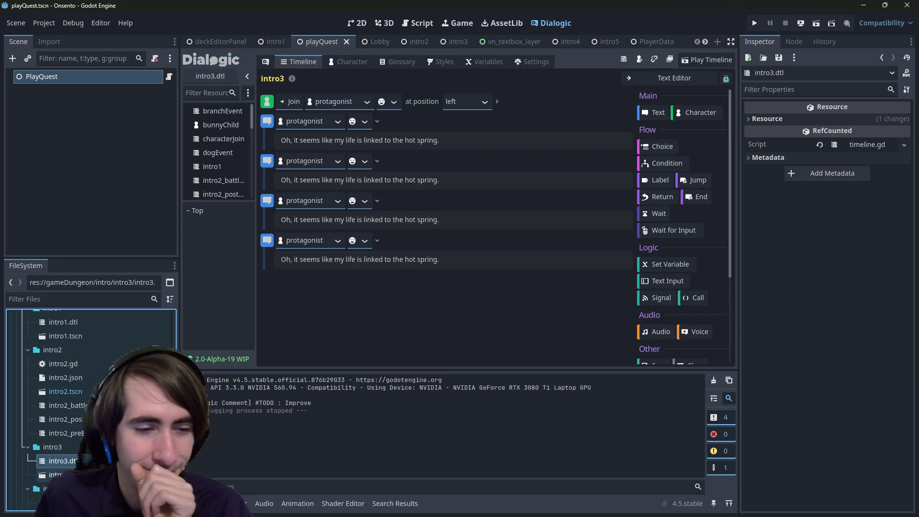
- Open the intro2 post-battle dialogue timeline and delete its stray Text event
{"action": "left_click", "coordinate": [66, 433]}
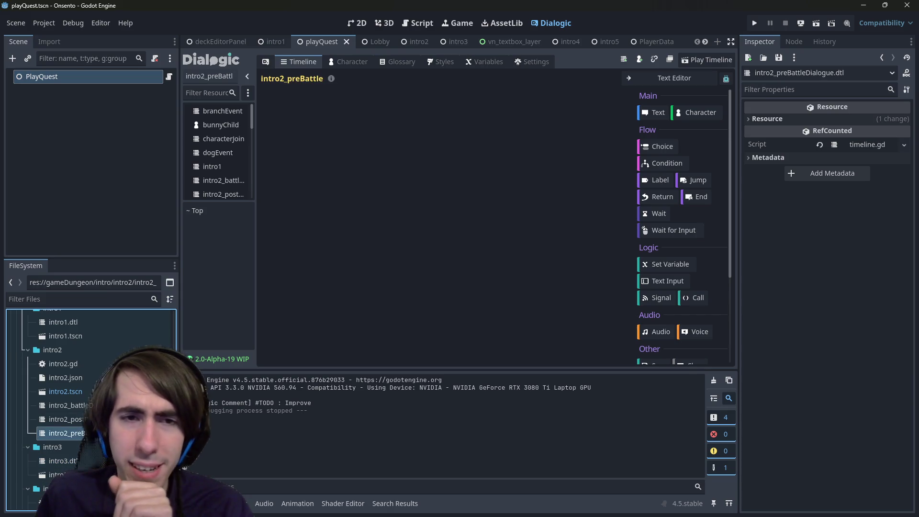
{"action": "key", "text": "Up"}
{"action": "key", "text": "Up"}
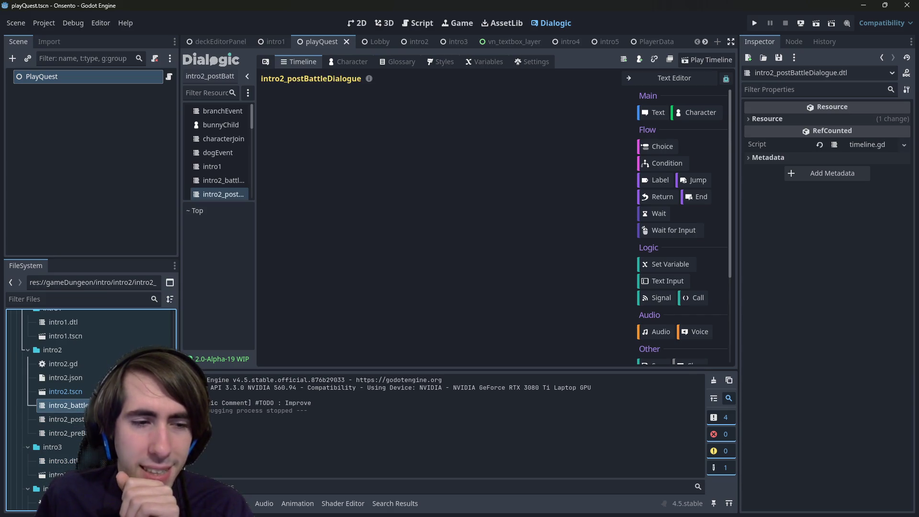
{"action": "left_click", "coordinate": [654, 110]}
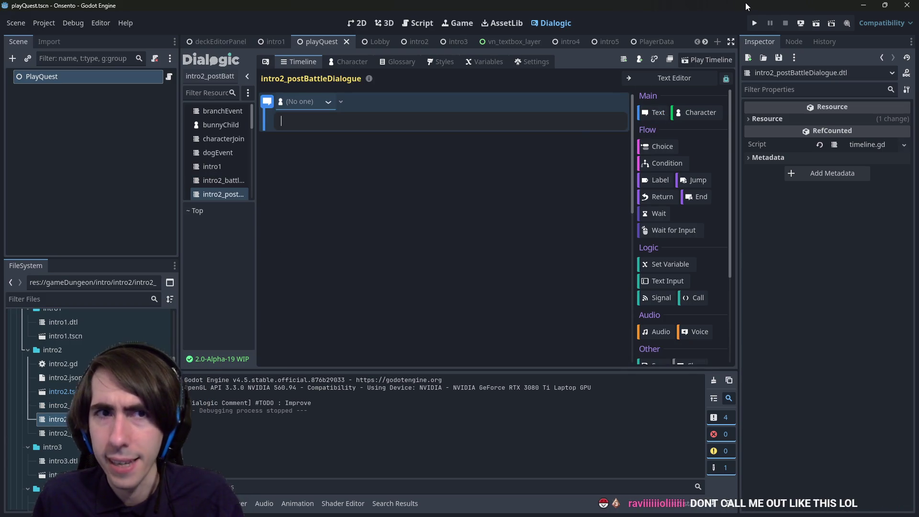
{"action": "right_click", "coordinate": [270, 100]}
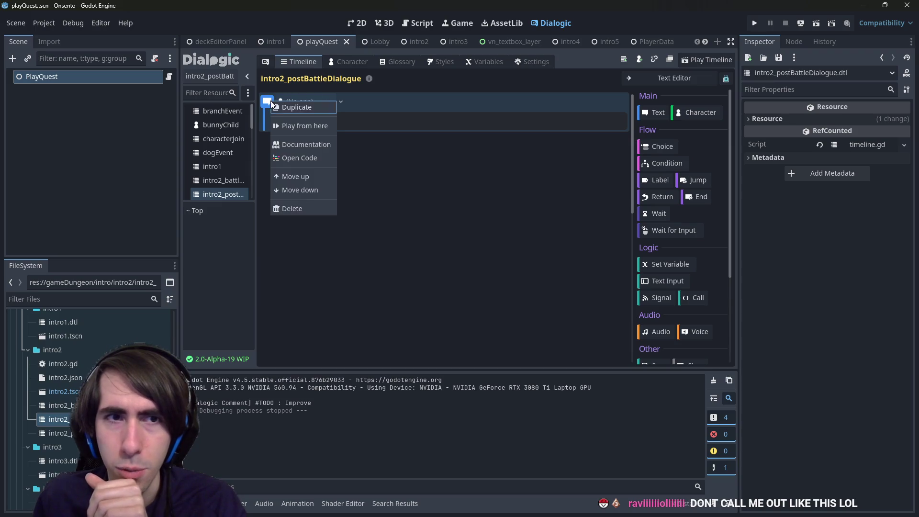
{"action": "left_click", "coordinate": [296, 209]}
- Add a Change Style event set to Default Style, then an empty Text event, and run the scene
{"action": "scroll", "coordinate": [686, 248], "scroll_direction": "down", "scroll_amount": 5}
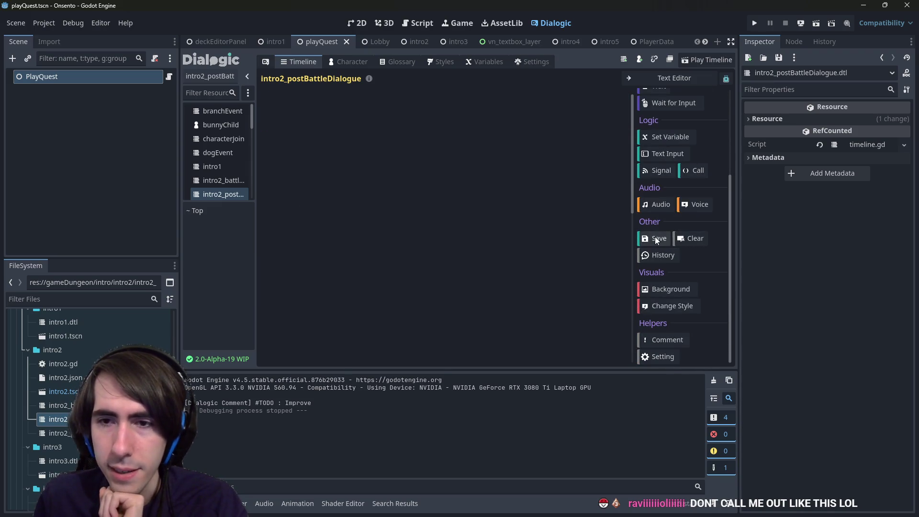
{"action": "left_click", "coordinate": [668, 303]}
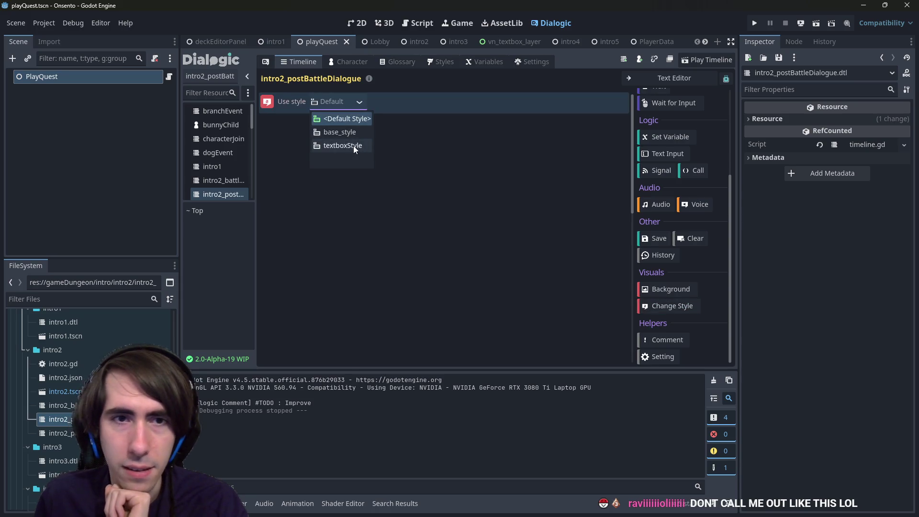
{"action": "left_click", "coordinate": [352, 121]}
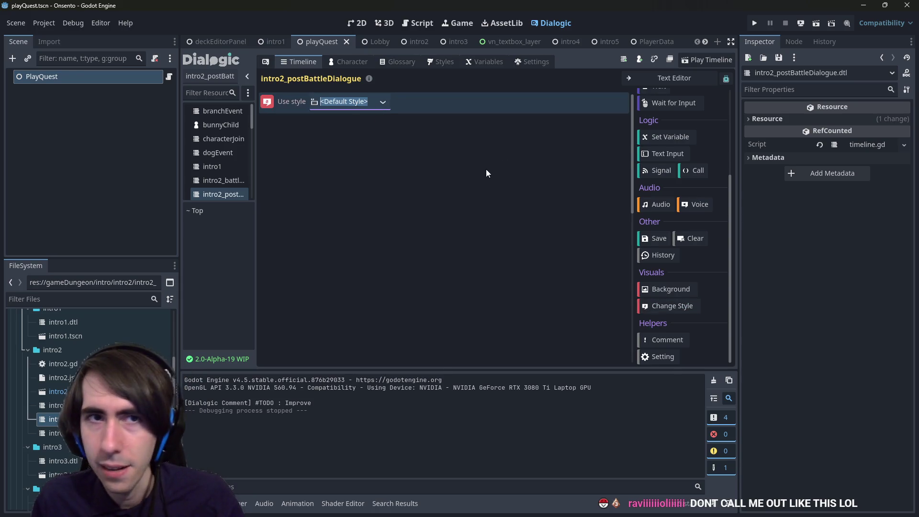
{"action": "scroll", "coordinate": [664, 177], "scroll_direction": "up", "scroll_amount": 4}
{"action": "left_click", "coordinate": [654, 112]}
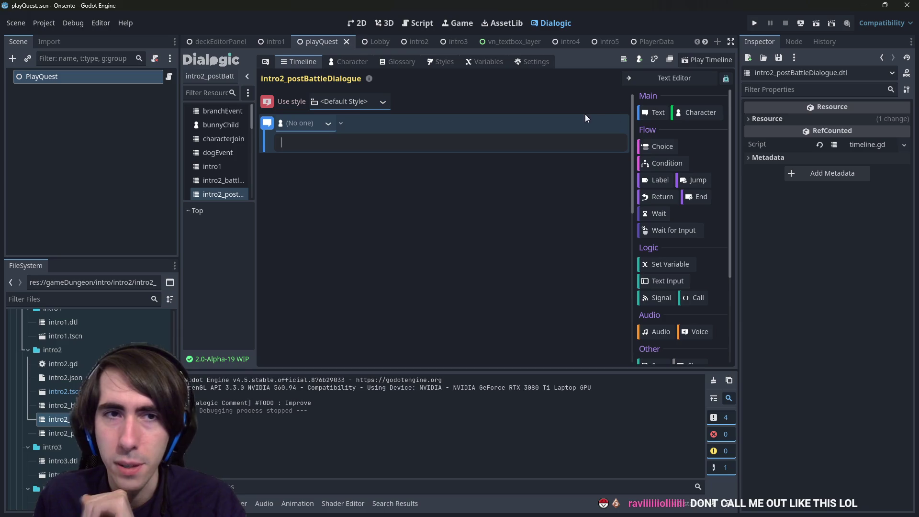
{"action": "left_click", "coordinate": [817, 25]}
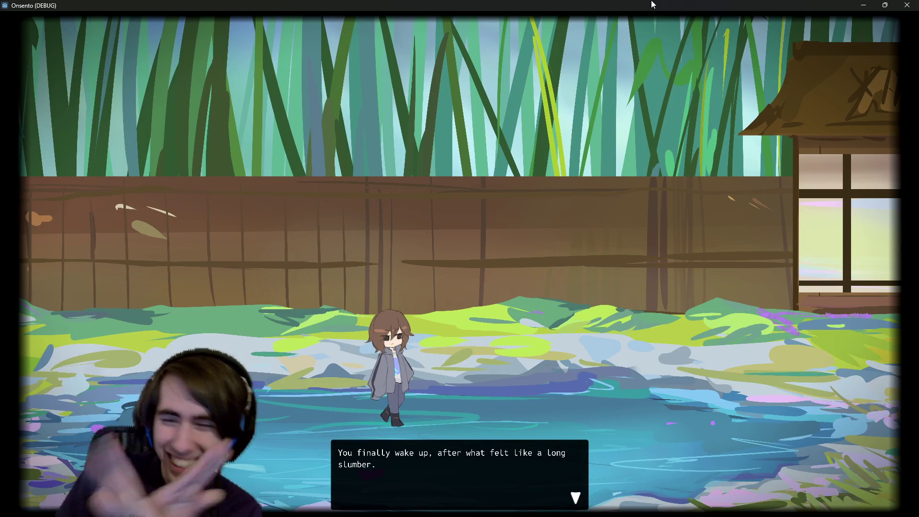
{"action": "left_click", "coordinate": [284, 210]}
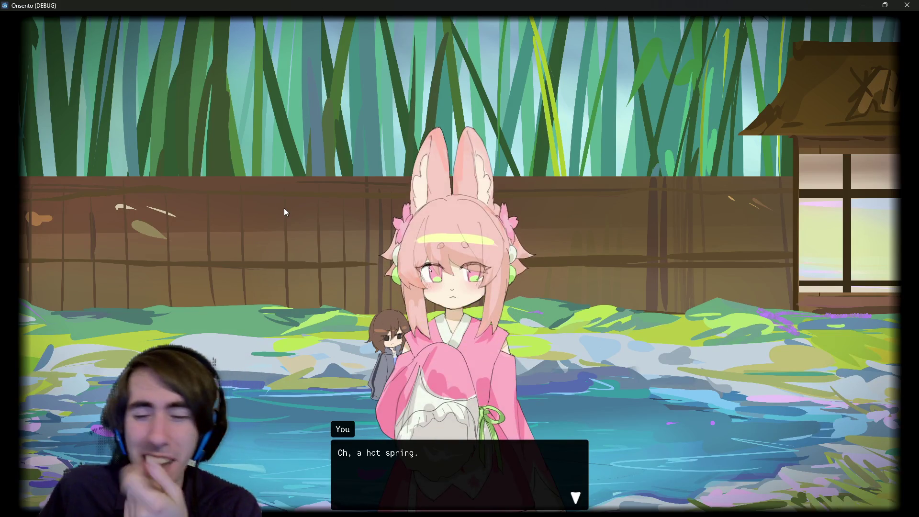
{"action": "left_click", "coordinate": [285, 209]}
{"action": "left_click", "coordinate": [281, 218]}
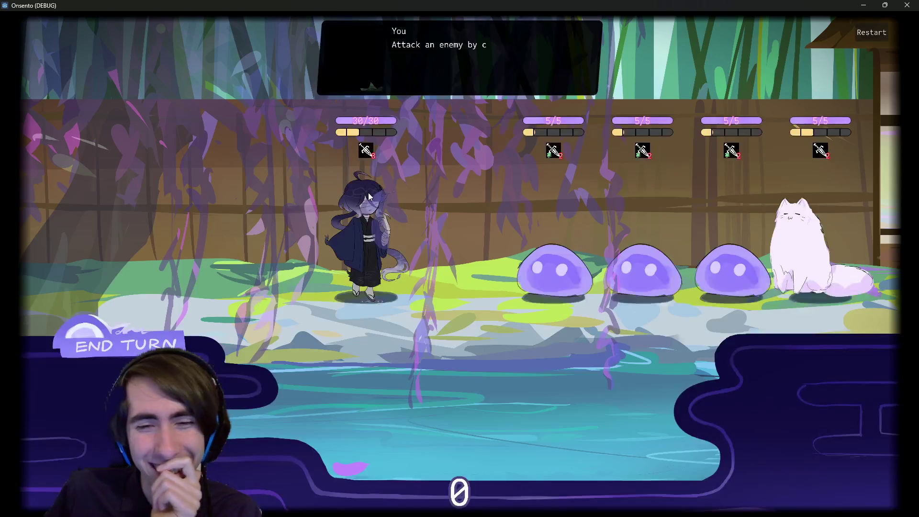
{"action": "left_click", "coordinate": [375, 246]}
{"action": "left_click", "coordinate": [482, 244]}
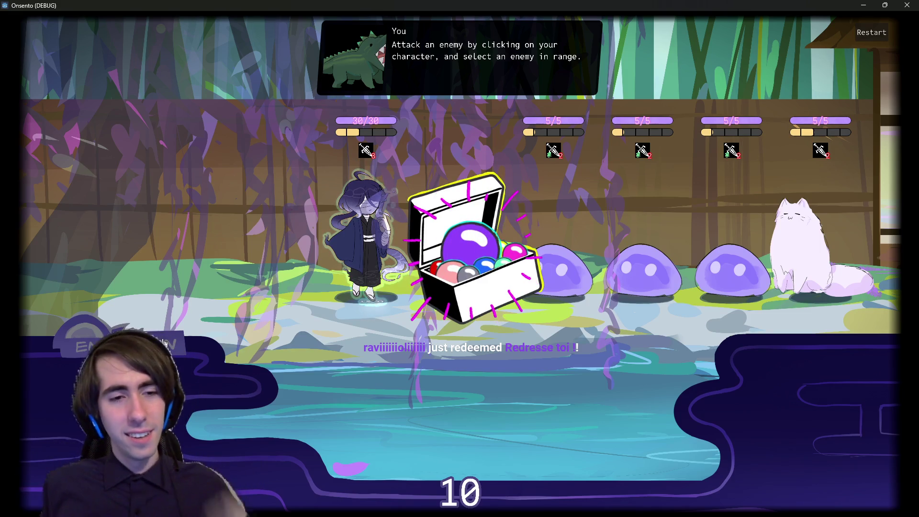
{"action": "left_click", "coordinate": [162, 338]}
{"action": "left_click", "coordinate": [162, 339]}
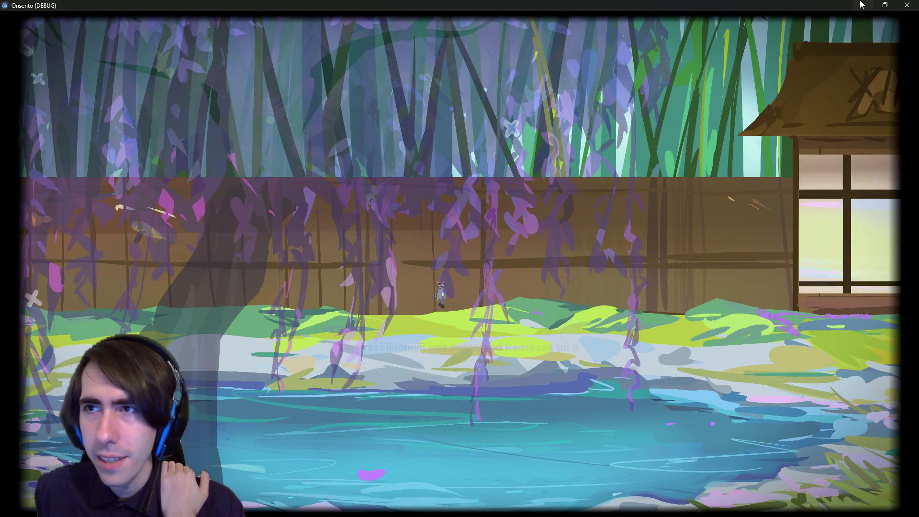
{"action": "left_click", "coordinate": [903, 4]}
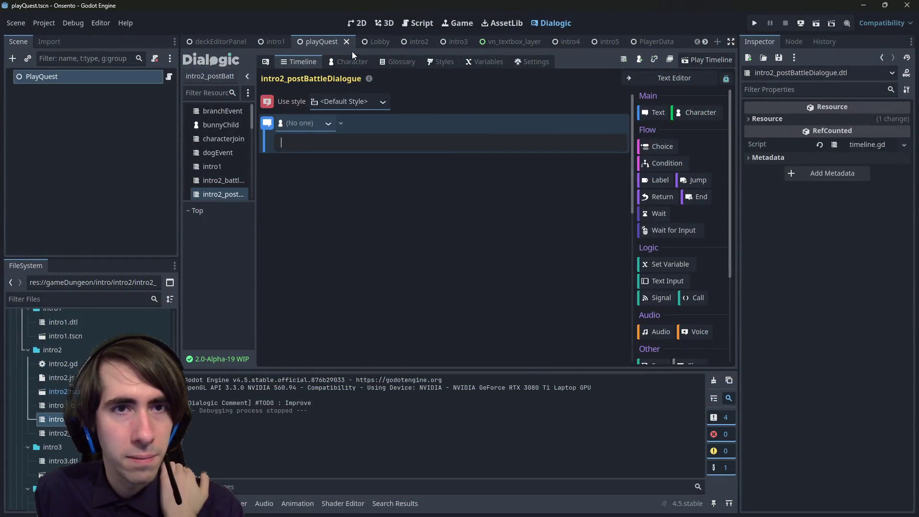
- In the intro2 scene, enter 'Hey!' into the post-battle Text event and save
{"action": "left_click", "coordinate": [406, 44]}
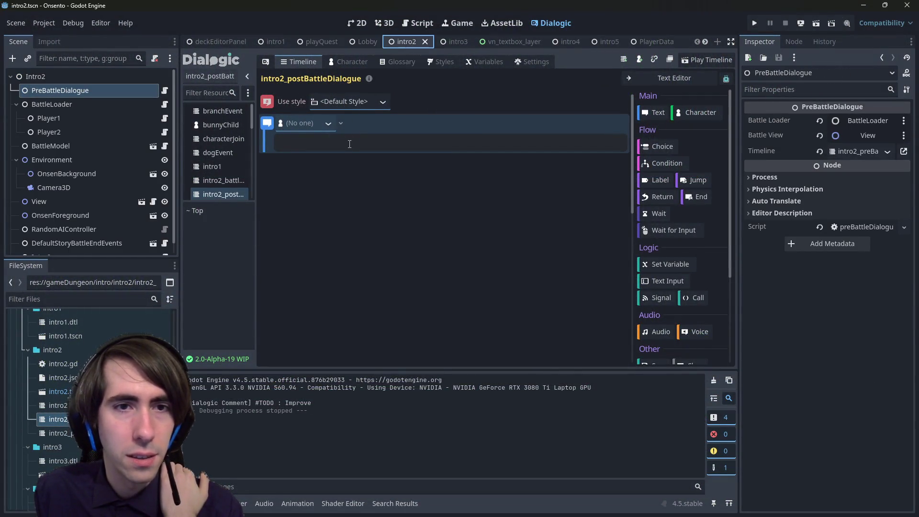
{"action": "type", "text": "Hey!"}
{"action": "key", "text": "ctrl+s"}
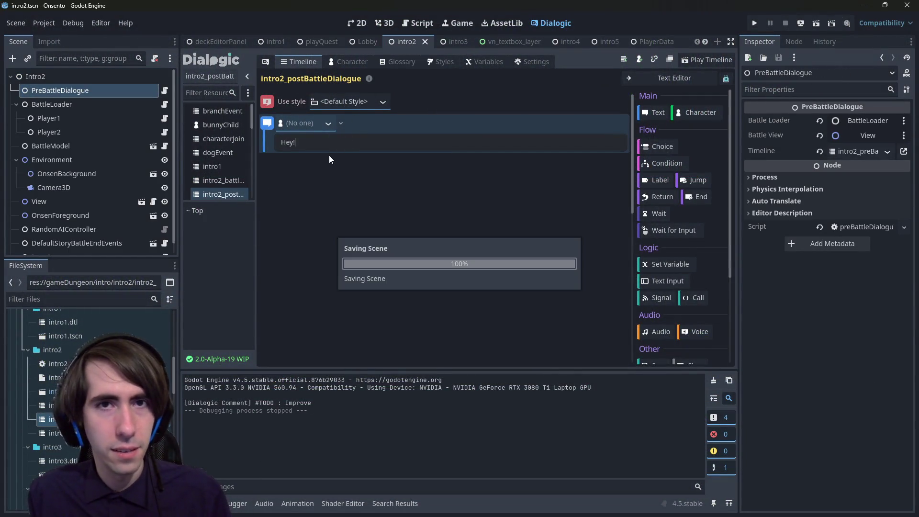
- Inspect the DefaultStoryBattleEndEvents node, save again, and go back to playQuest
{"action": "scroll", "coordinate": [116, 242], "scroll_direction": "down", "scroll_amount": 1}
{"action": "left_click", "coordinate": [117, 242]}
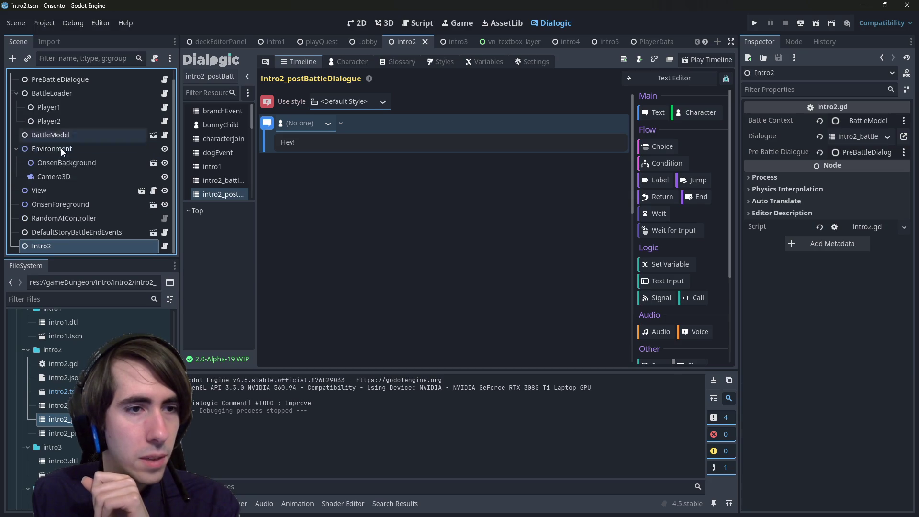
{"action": "left_click", "coordinate": [91, 237]}
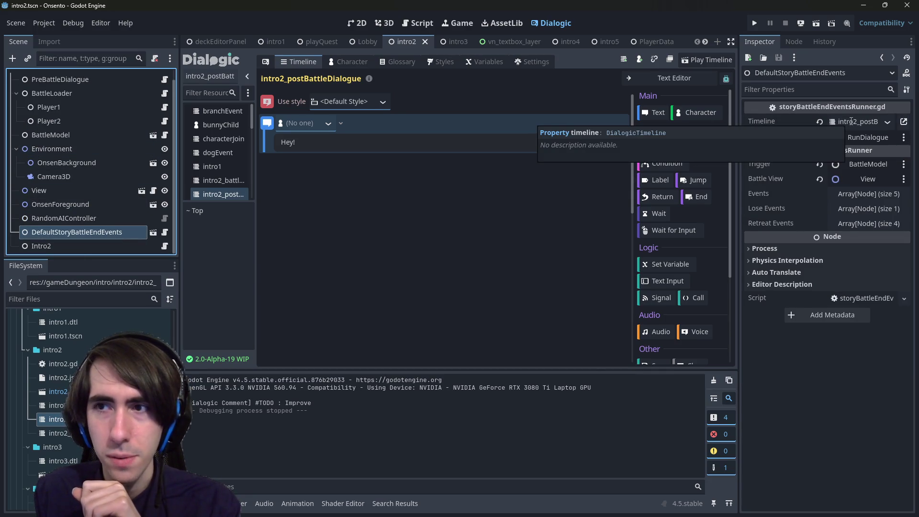
{"action": "left_click", "coordinate": [58, 419]}
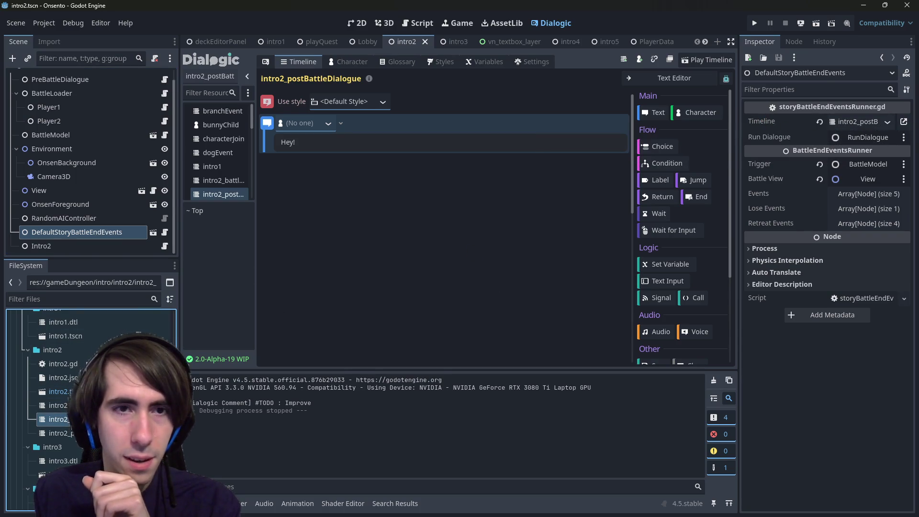
{"action": "key", "text": "ctrl+s"}
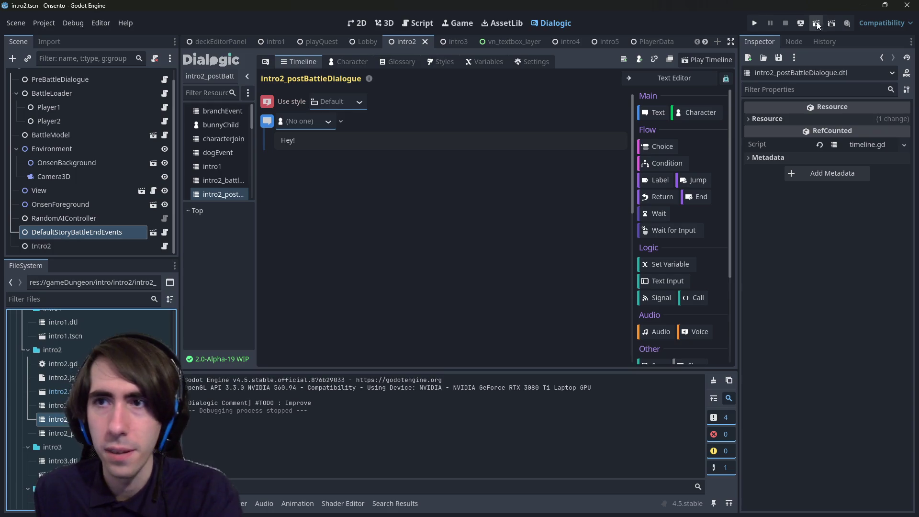
{"action": "left_click", "coordinate": [330, 44]}
- Run playQuest with F6, advance three dialogue lines, and stop the game with F8
{"action": "key", "text": "F6"}
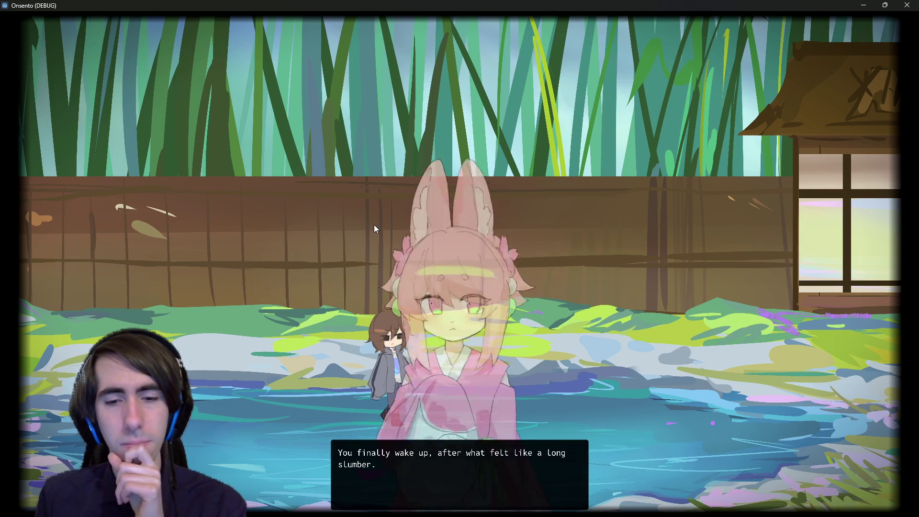
{"action": "left_click", "coordinate": [369, 220]}
{"action": "left_click", "coordinate": [369, 220]}
{"action": "left_click", "coordinate": [368, 220]}
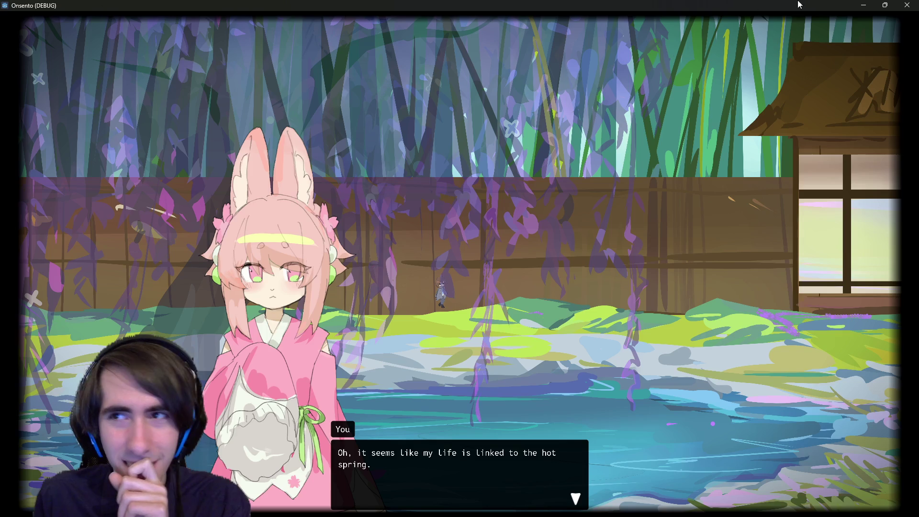
{"action": "key", "text": "F8"}
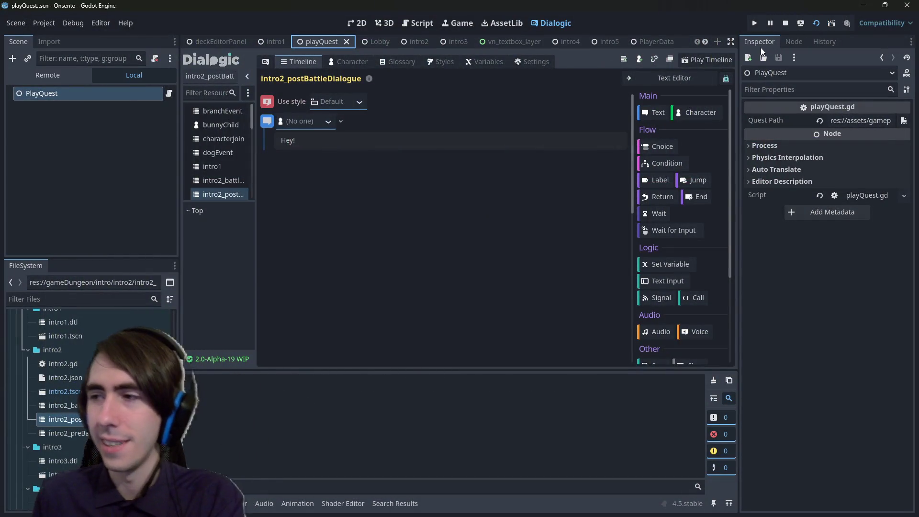
- Rerun the game, finish the opening hot spring dialogue, and end the turn despite the warning
{"action": "key", "text": "F5"}
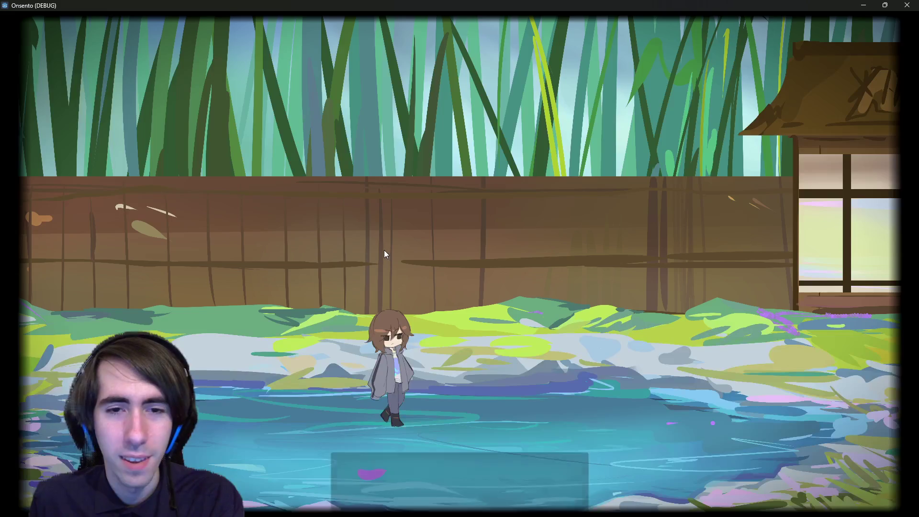
{"action": "left_click", "coordinate": [383, 254]}
{"action": "left_click", "coordinate": [384, 262]}
{"action": "left_click", "coordinate": [382, 278]}
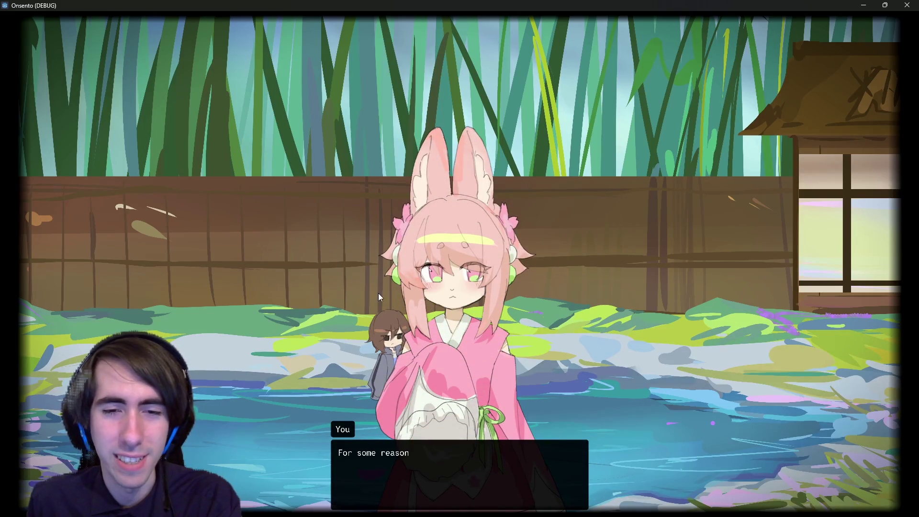
{"action": "left_click", "coordinate": [375, 309]}
{"action": "left_click", "coordinate": [371, 327]}
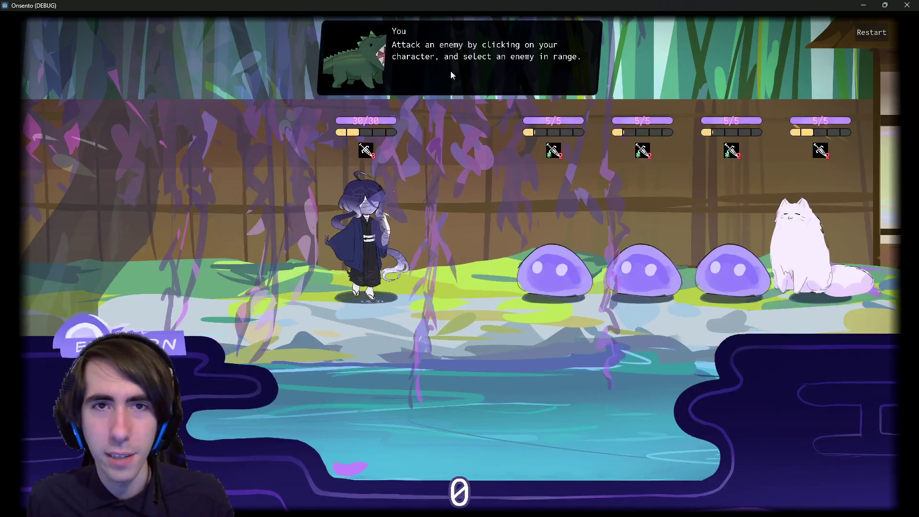
{"action": "left_click", "coordinate": [119, 344]}
{"action": "left_click", "coordinate": [119, 343]}
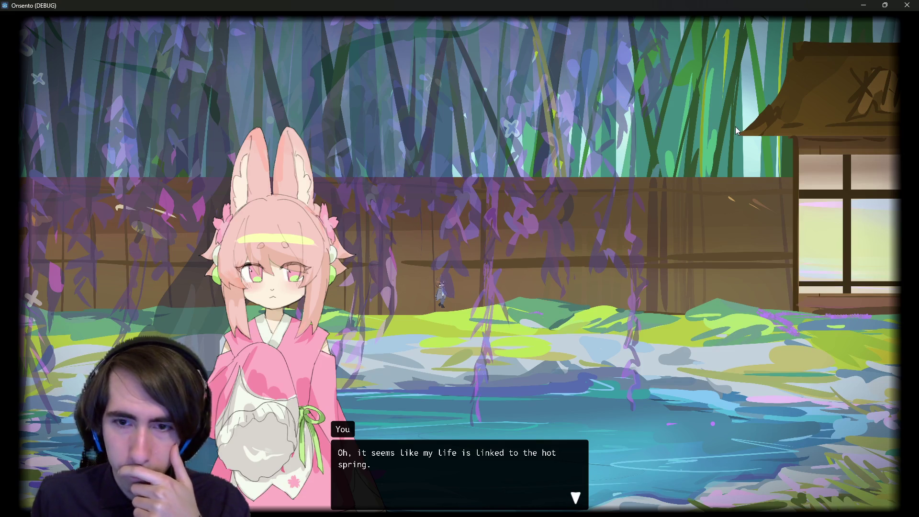
- Advance to 'Oh, it seems like my life is linked to the hot spring.', then close and return to 2D
{"action": "left_click", "coordinate": [801, 62]}
{"action": "left_click", "coordinate": [739, 187]}
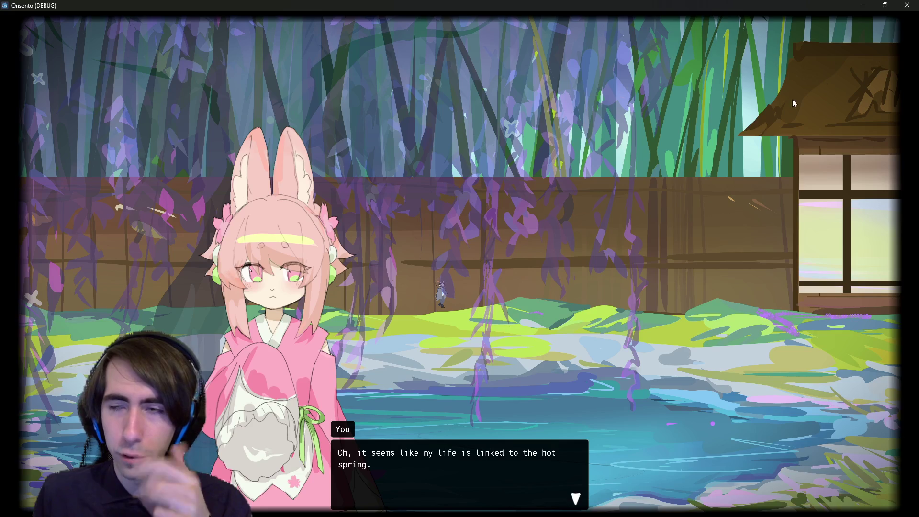
{"action": "left_click", "coordinate": [908, 5]}
{"action": "left_click", "coordinate": [363, 24]}
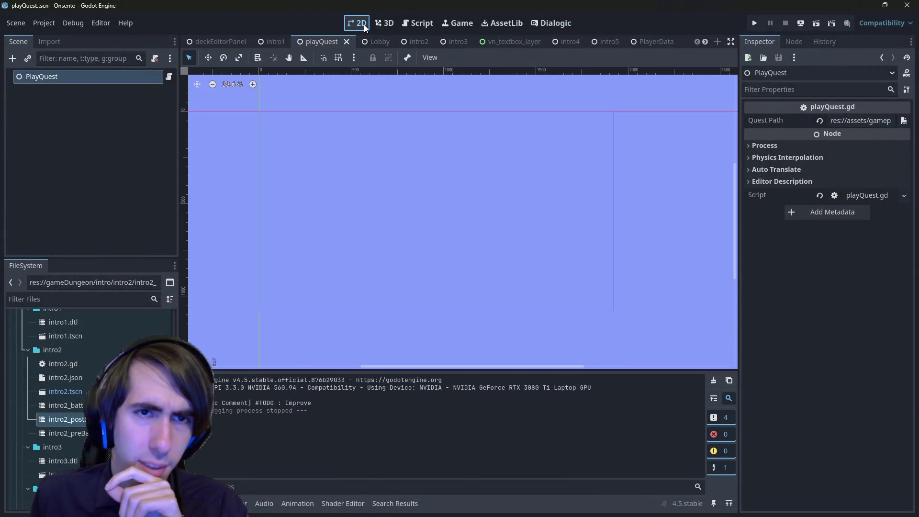
- Look over the playQuest script code, then return to the scene view
{"action": "scroll", "coordinate": [349, 203], "scroll_direction": "down", "scroll_amount": 4}
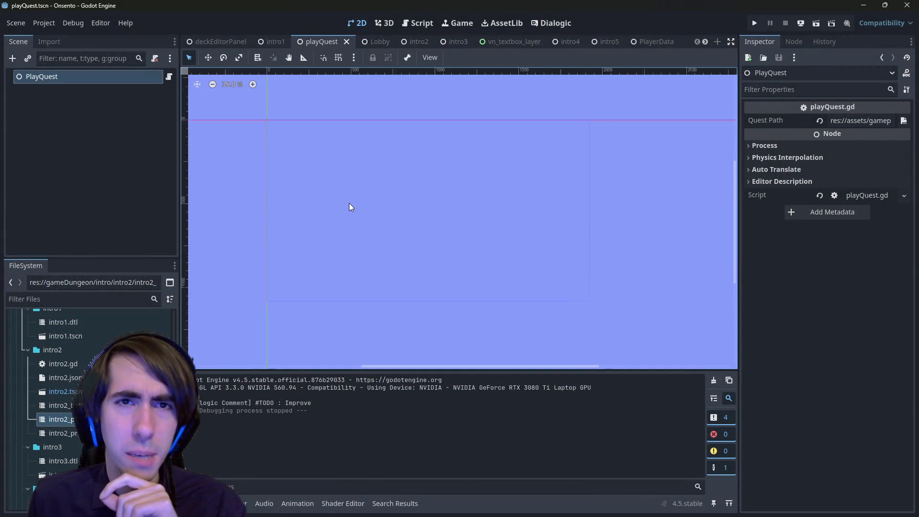
{"action": "left_click", "coordinate": [418, 23]}
{"action": "scroll", "coordinate": [375, 177], "scroll_direction": "down", "scroll_amount": 5}
{"action": "scroll", "coordinate": [375, 177], "scroll_direction": "up", "scroll_amount": 5}
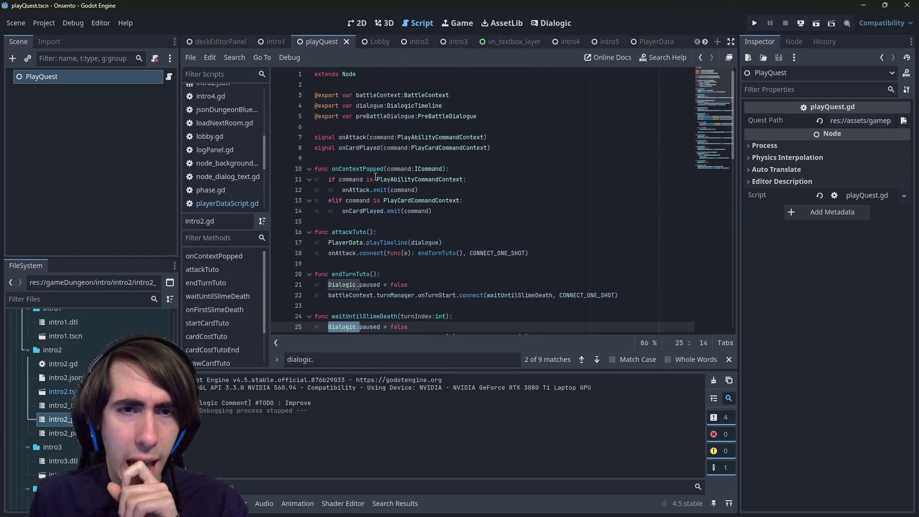
{"action": "left_click", "coordinate": [358, 23]}
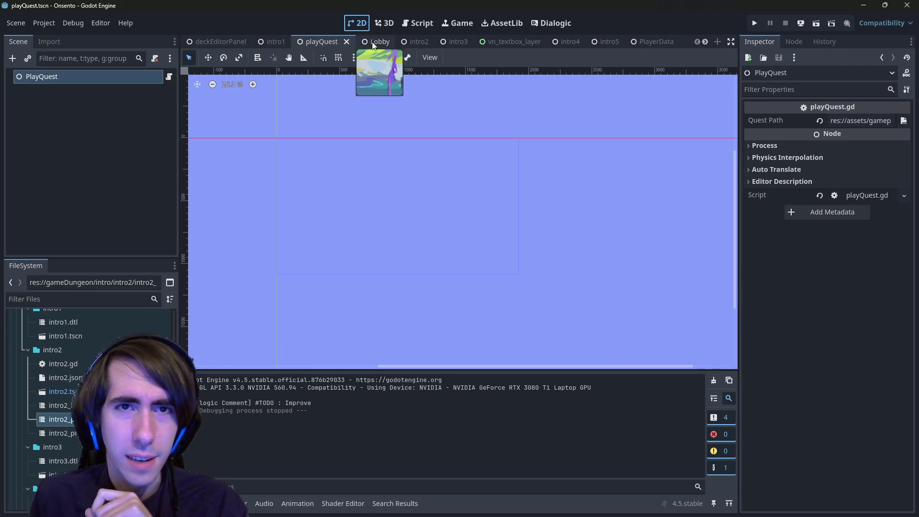
- Open the intro2.gd script and review the Dialogic.paused line in endTurnTuto
{"action": "left_click", "coordinate": [407, 41]}
{"action": "left_click", "coordinate": [165, 246]}
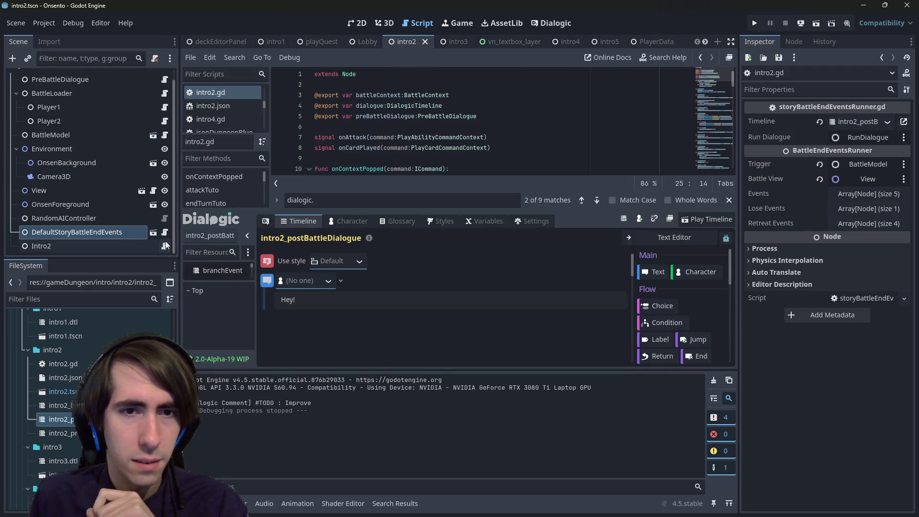
{"action": "left_click", "coordinate": [549, 22]}
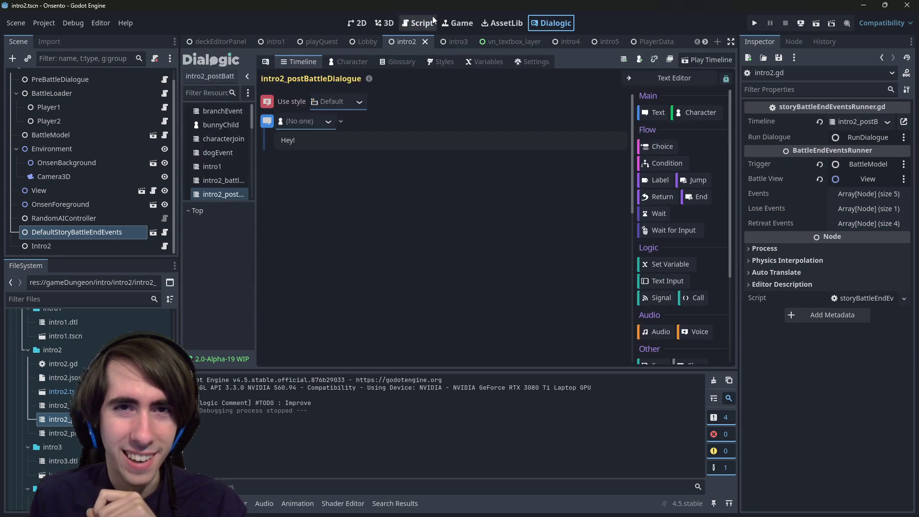
{"action": "left_click", "coordinate": [420, 23]}
{"action": "scroll", "coordinate": [431, 210], "scroll_direction": "up", "scroll_amount": 2}
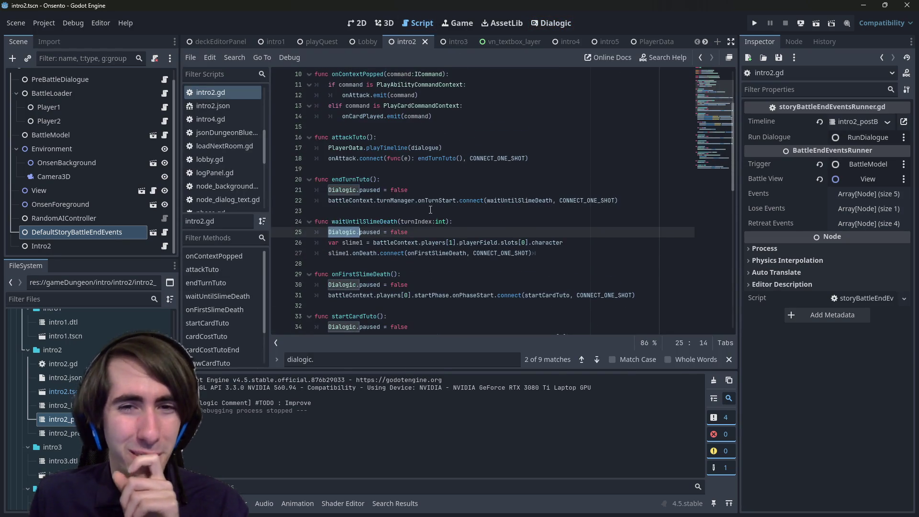
{"action": "scroll", "coordinate": [99, 148], "scroll_direction": "up", "scroll_amount": 1}
{"action": "scroll", "coordinate": [86, 150], "scroll_direction": "down", "scroll_amount": 1}
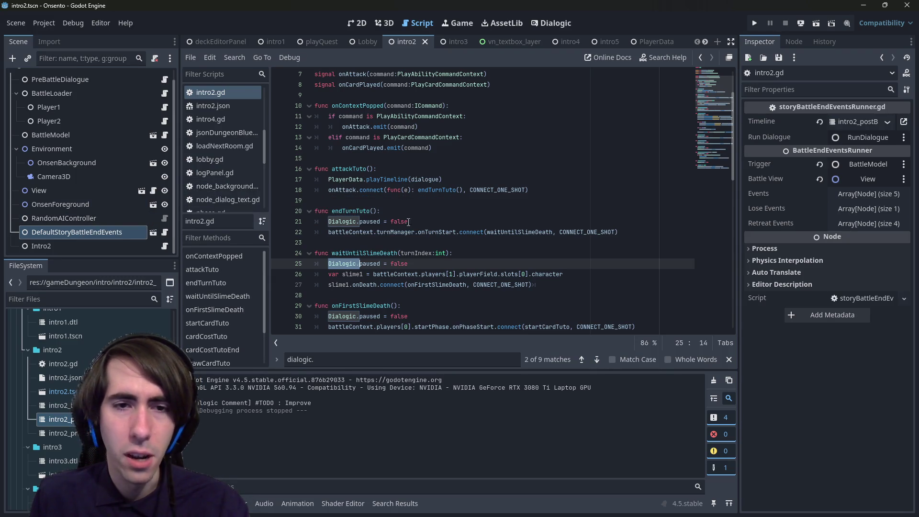
{"action": "left_click", "coordinate": [328, 222]}
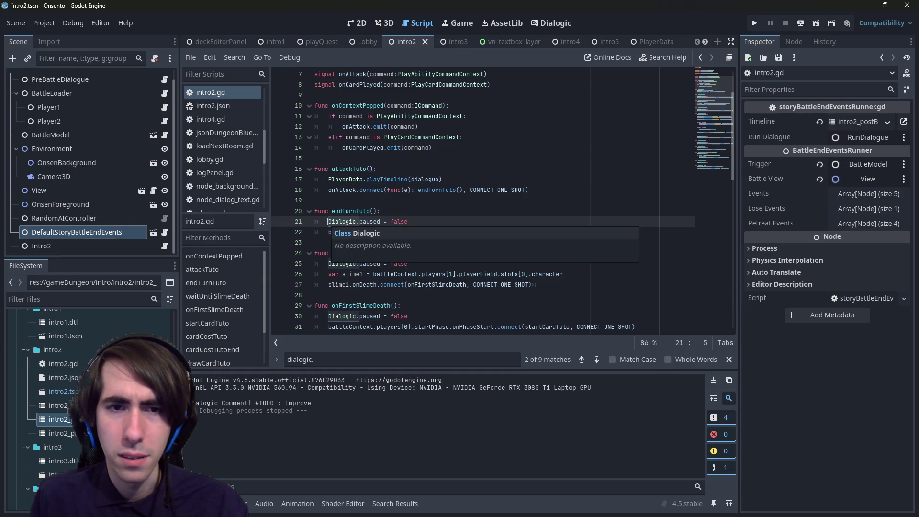
{"action": "scroll", "coordinate": [426, 209], "scroll_direction": "down", "scroll_amount": 3}
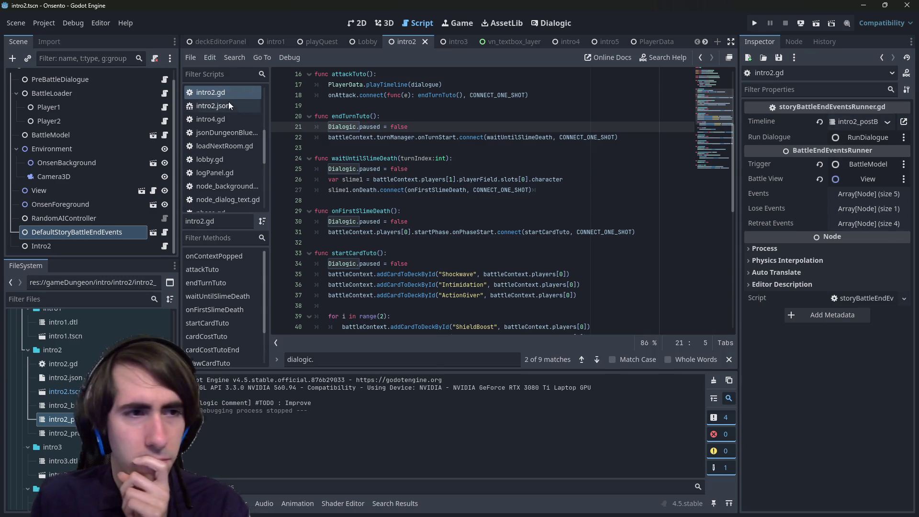
{"action": "scroll", "coordinate": [96, 139], "scroll_direction": "up", "scroll_amount": 1}
- Review showEnemyCharacters, onPreDialogueFinished and playTimelineWithCallback in preBattleDialogue.gd, then open intro2_battleDialogue.dtl
{"action": "left_click", "coordinate": [104, 91]}
{"action": "left_click", "coordinate": [165, 91]}
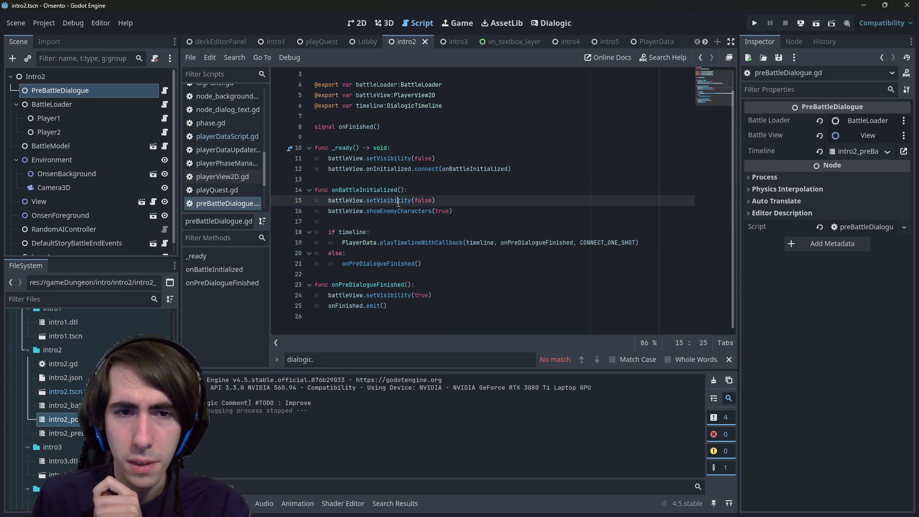
{"action": "double_click", "coordinate": [397, 213]}
{"action": "double_click", "coordinate": [383, 264]}
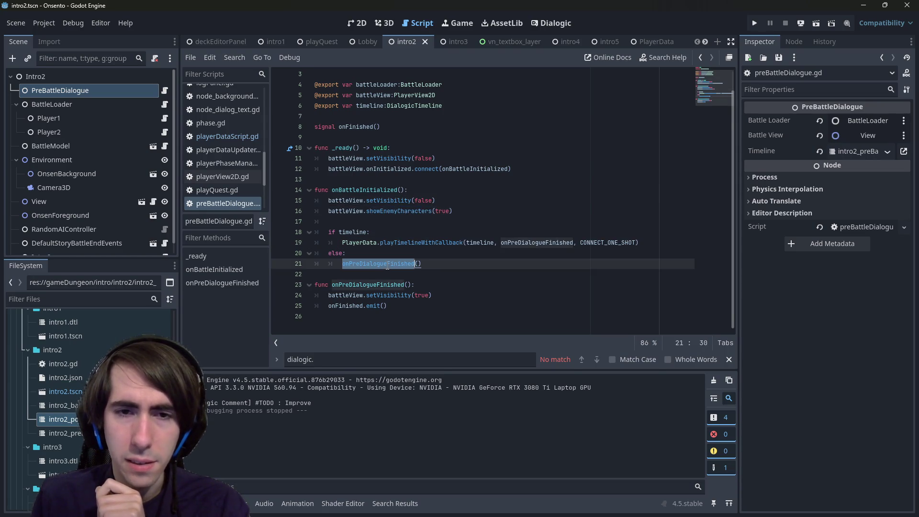
{"action": "double_click", "coordinate": [443, 243]}
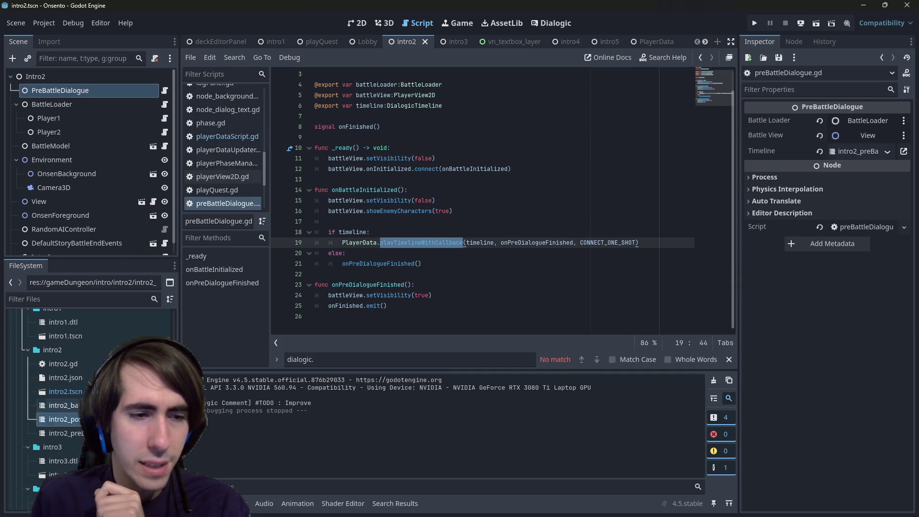
{"action": "double_click", "coordinate": [62, 405]}
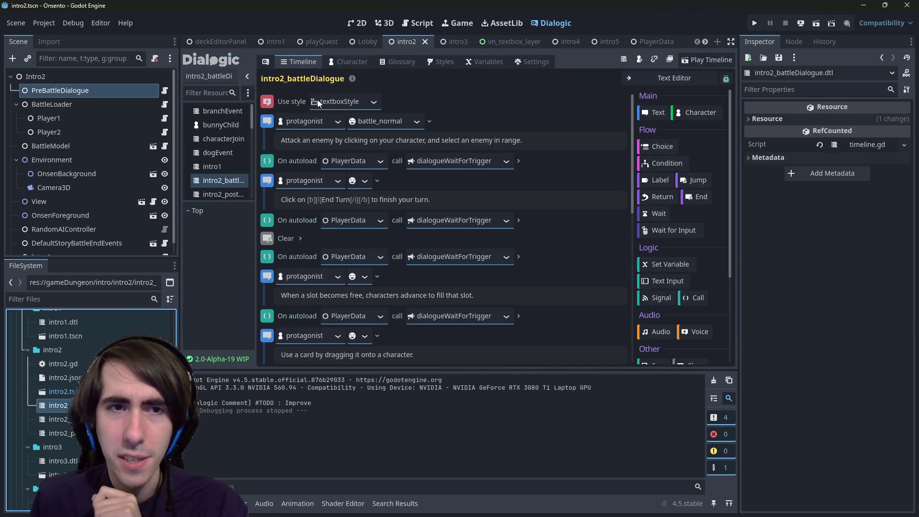
- Look through the intro2_battleDialogue timeline's style choices without changing them
{"action": "left_click", "coordinate": [375, 101]}
{"action": "left_click", "coordinate": [353, 134]}
{"action": "scroll", "coordinate": [417, 177], "scroll_direction": "down", "scroll_amount": 5}
{"action": "scroll", "coordinate": [373, 271], "scroll_direction": "up", "scroll_amount": 1}
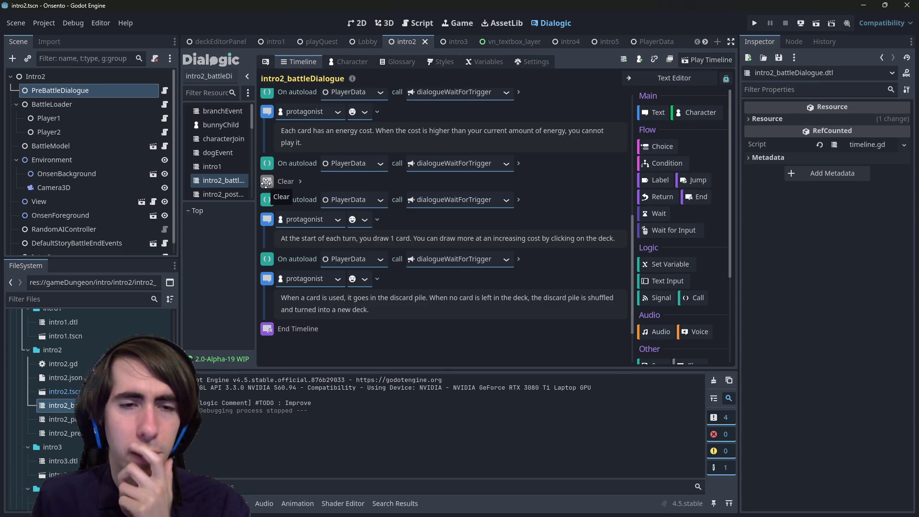
{"action": "scroll", "coordinate": [266, 183], "scroll_direction": "up", "scroll_amount": 10}
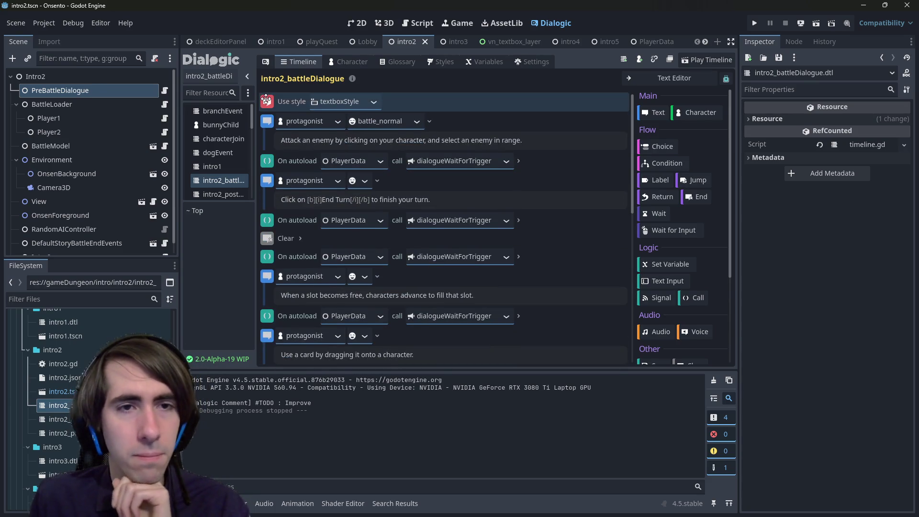
- Set the timeline's Use style to base_style and run the playQuest scene
{"action": "left_click", "coordinate": [341, 101]}
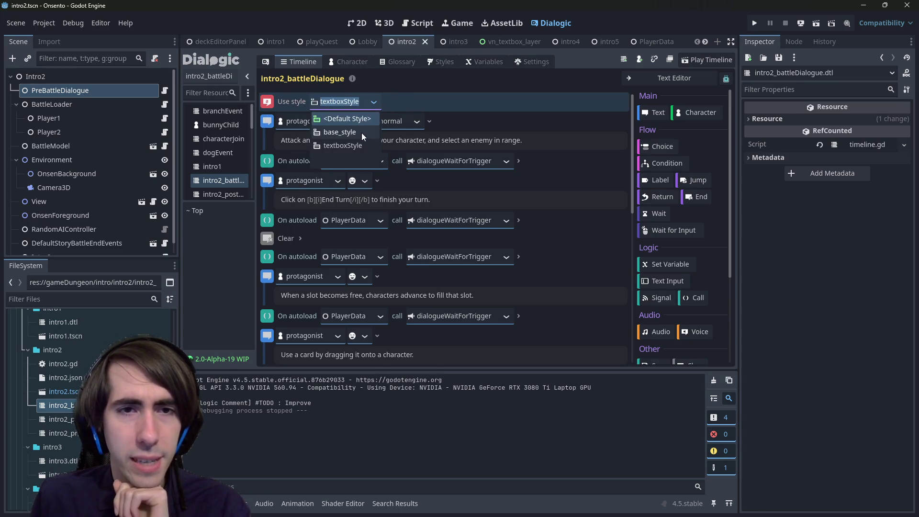
{"action": "left_click", "coordinate": [349, 133]}
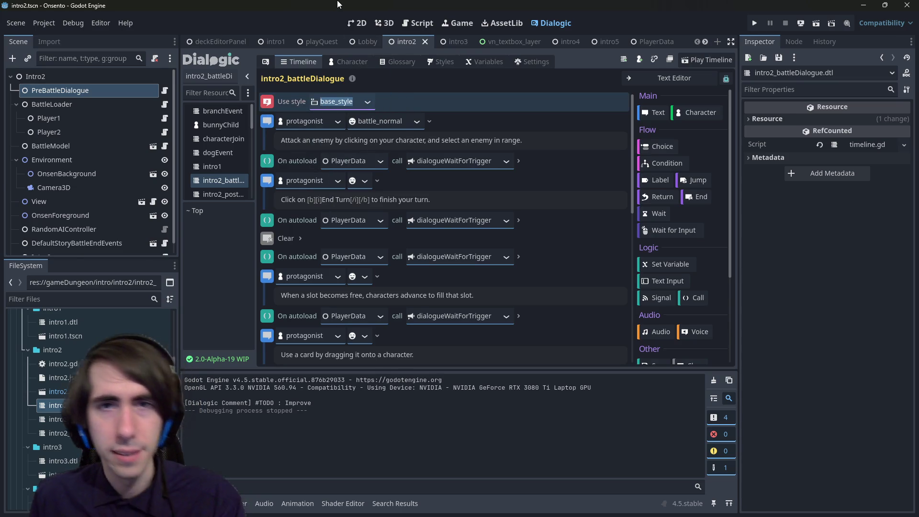
{"action": "left_click", "coordinate": [815, 23]}
{"action": "left_click", "coordinate": [816, 23]}
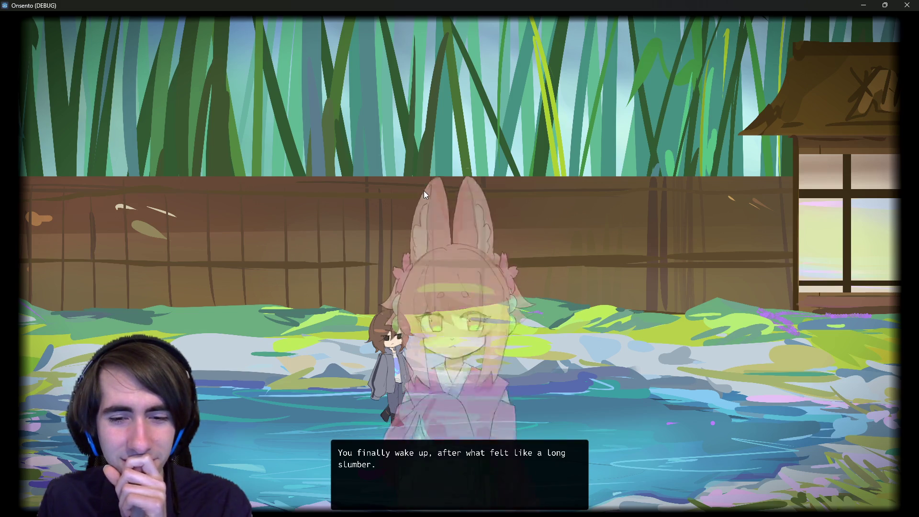
- Play the hot spring intro, rerun, advance to the battle tutorial line in the bottom textbox, then close
{"action": "left_click", "coordinate": [425, 194]}
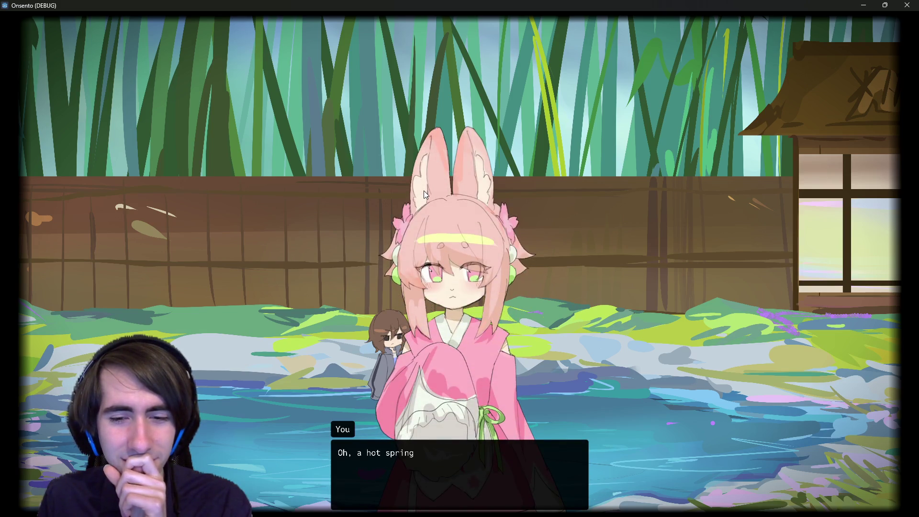
{"action": "left_click", "coordinate": [423, 191]}
{"action": "left_click", "coordinate": [423, 190]}
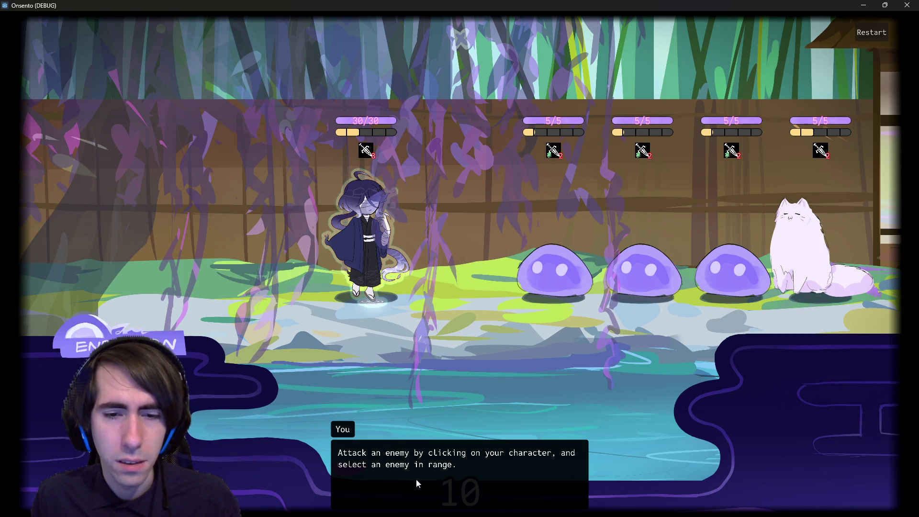
{"action": "left_click", "coordinate": [908, 5]}
{"action": "left_click", "coordinate": [817, 24]}
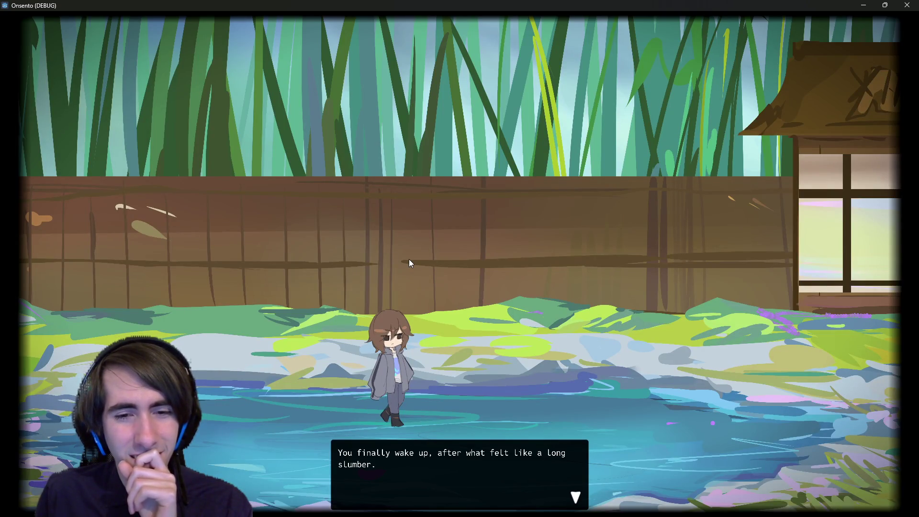
{"action": "left_click", "coordinate": [409, 260]}
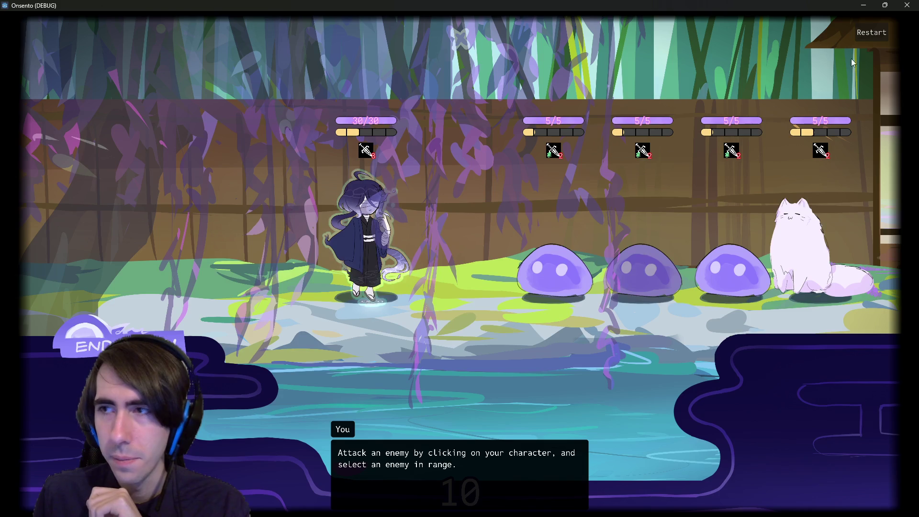
{"action": "left_click", "coordinate": [905, 6]}
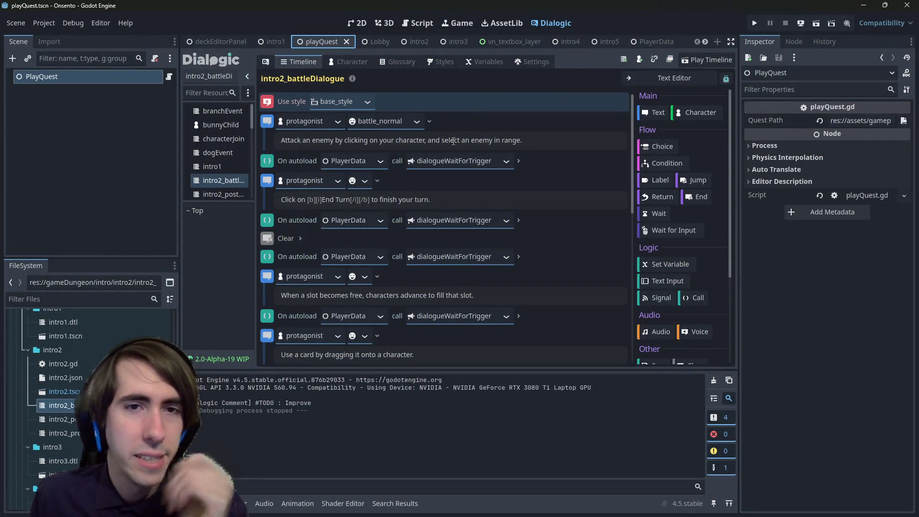
- Switch the timeline's Use style back to textboxStyle, save with Ctrl+S, then open the project files' context menu
{"action": "left_click", "coordinate": [363, 101]}
{"action": "left_click", "coordinate": [350, 131]}
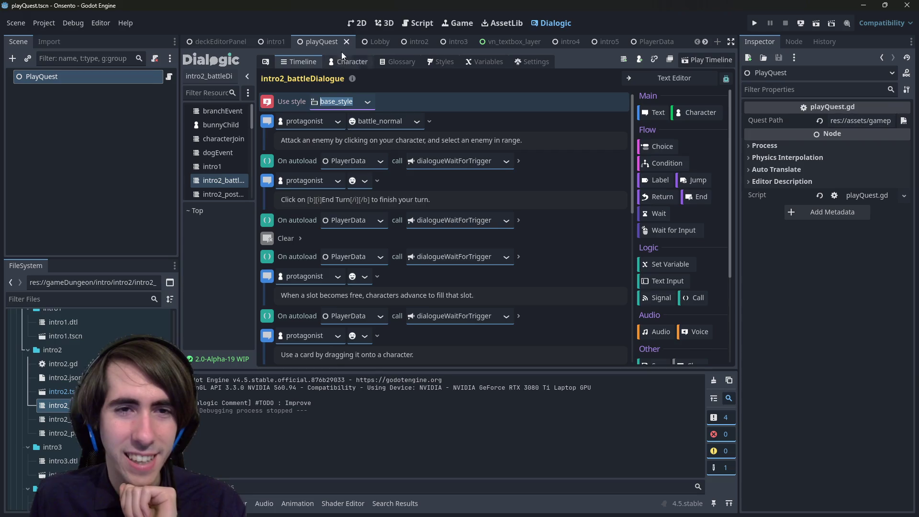
{"action": "left_click", "coordinate": [368, 102]}
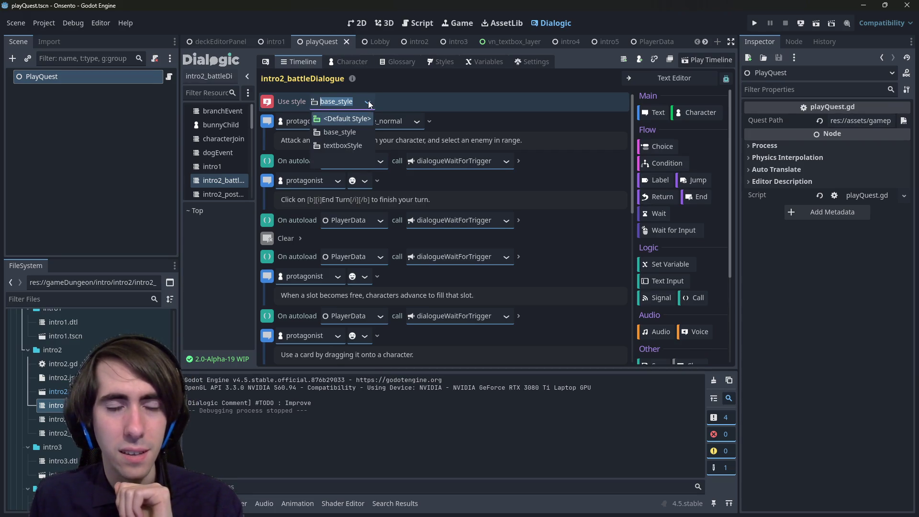
{"action": "key", "text": "Down"}
{"action": "key", "text": "Down"}
{"action": "key", "text": "Return"}
{"action": "key", "text": "ctrl+s"}
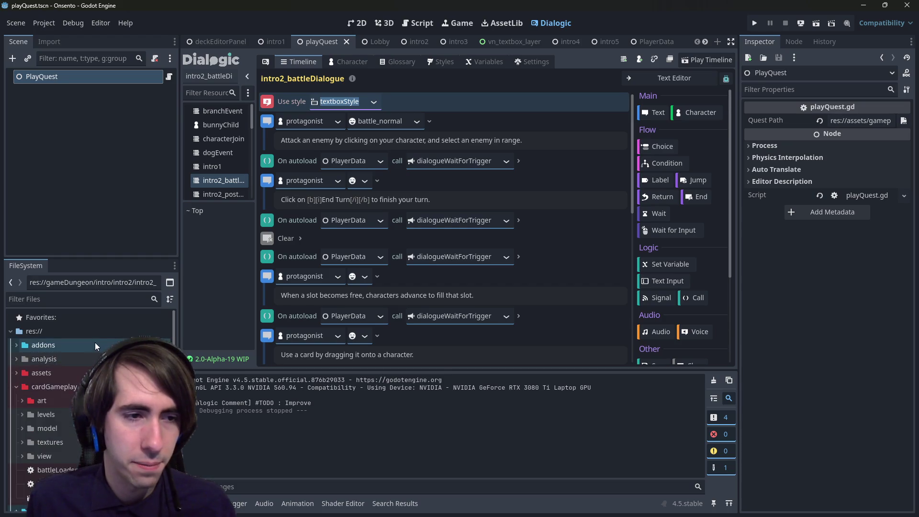
{"action": "right_click", "coordinate": [96, 340]}
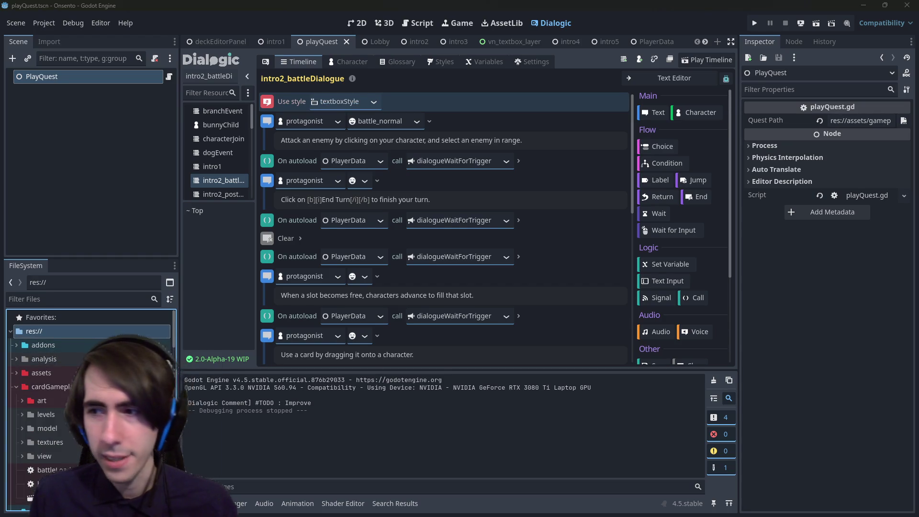
- Run git status in the SteamGame folder and scroll through its modified and untracked files
{"action": "type", "text": "g"}
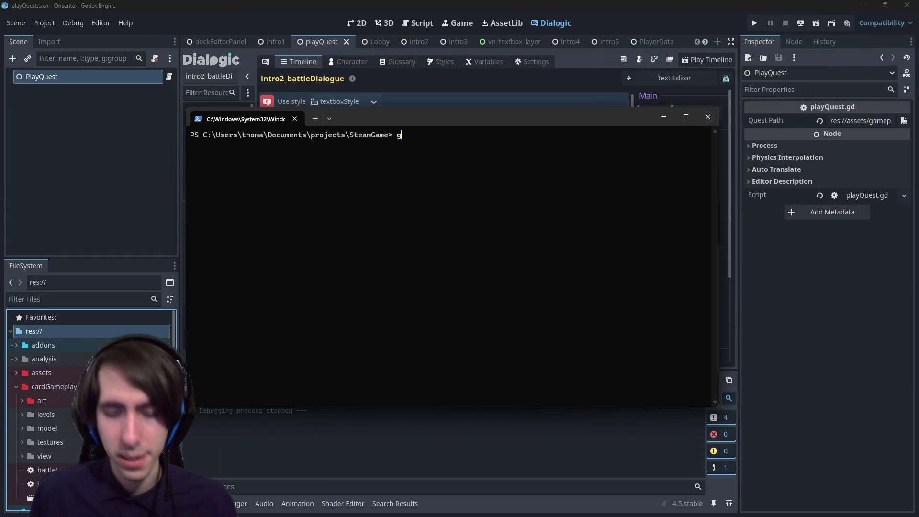
{"action": "type", "text": "it status"}
{"action": "key", "text": "Return"}
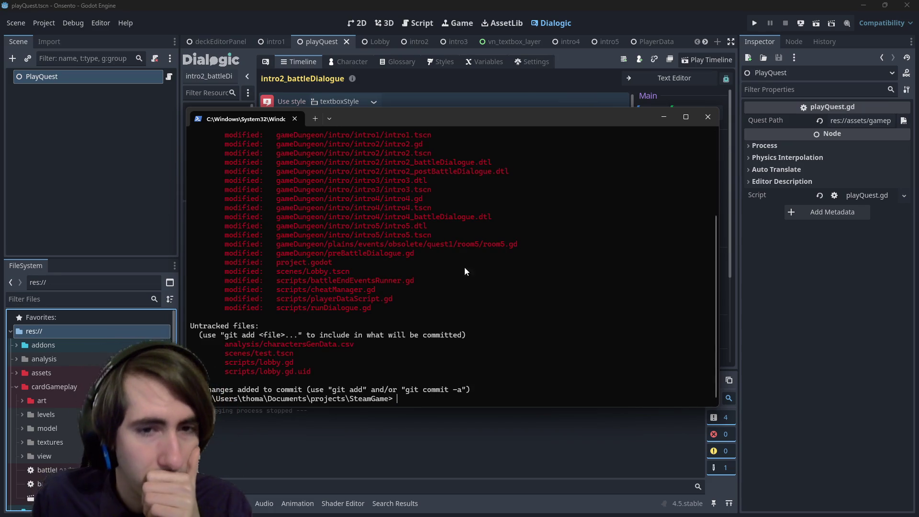
{"action": "scroll", "coordinate": [327, 335], "scroll_direction": "up", "scroll_amount": 3}
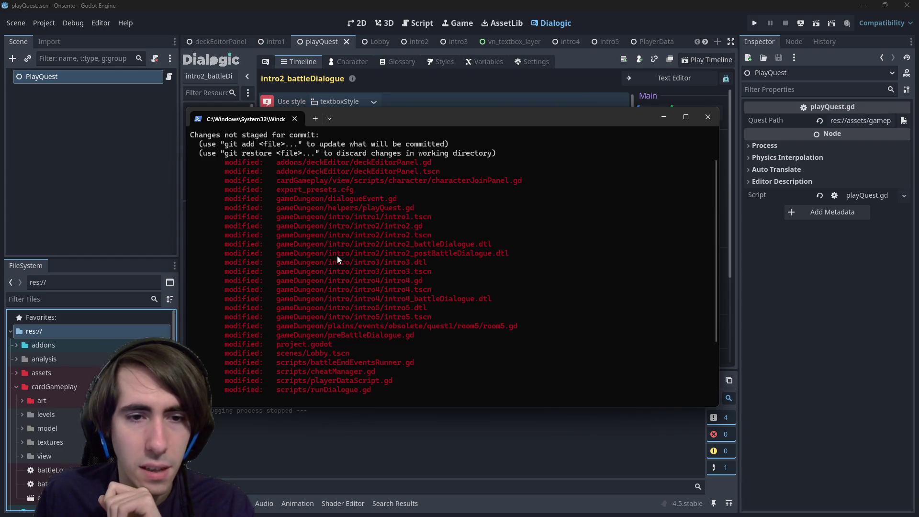
{"action": "scroll", "coordinate": [338, 259], "scroll_direction": "down", "scroll_amount": 3}
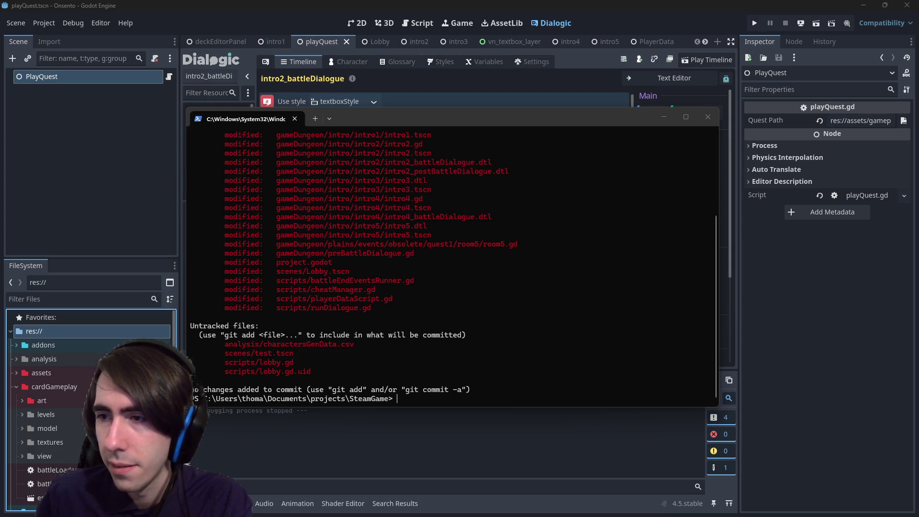
{"action": "key", "text": "alt+Tab"}
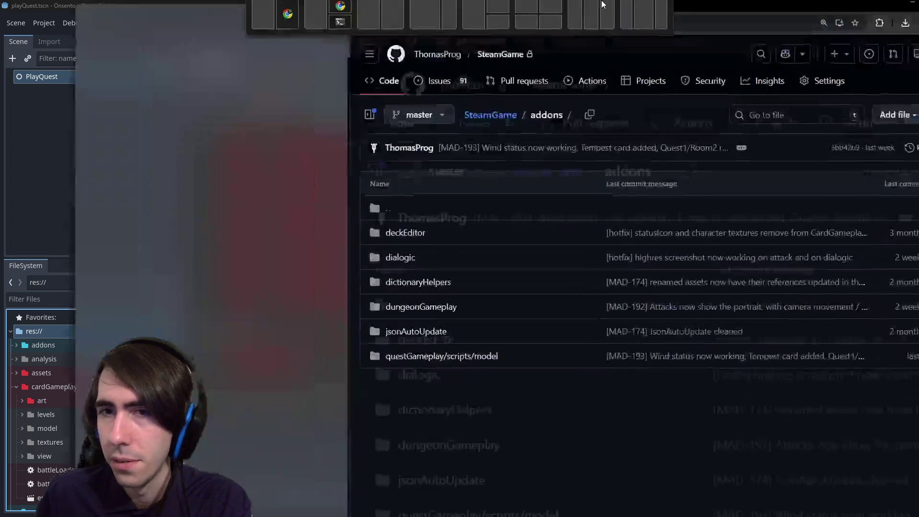
- Open the addons/dialogic folder on GitHub and view its commit history in a new tab
{"action": "scroll", "coordinate": [423, 297], "scroll_direction": "down", "scroll_amount": 1}
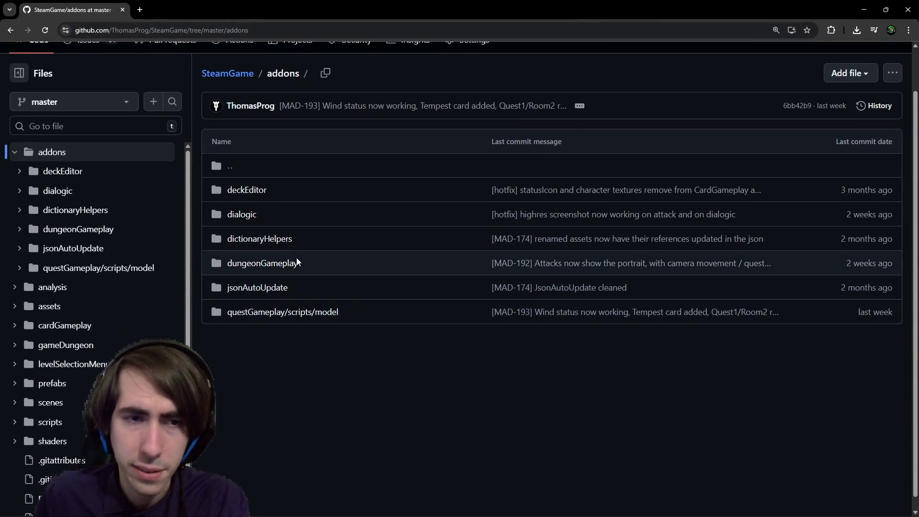
{"action": "left_click", "coordinate": [244, 214]}
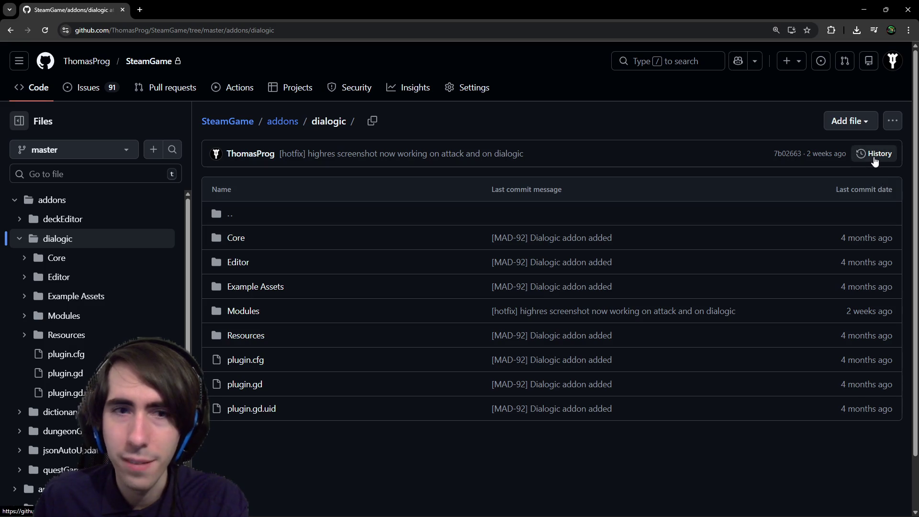
{"action": "middle_click", "coordinate": [875, 161]}
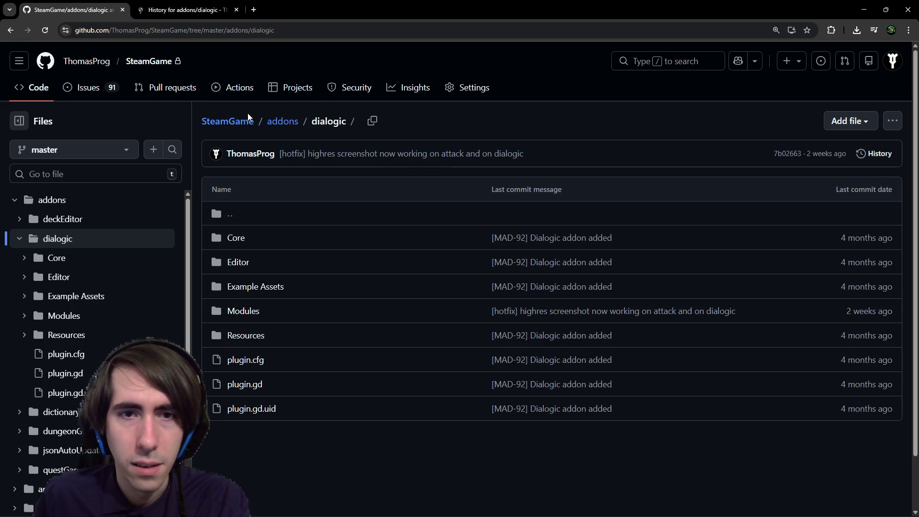
{"action": "left_click", "coordinate": [195, 6]}
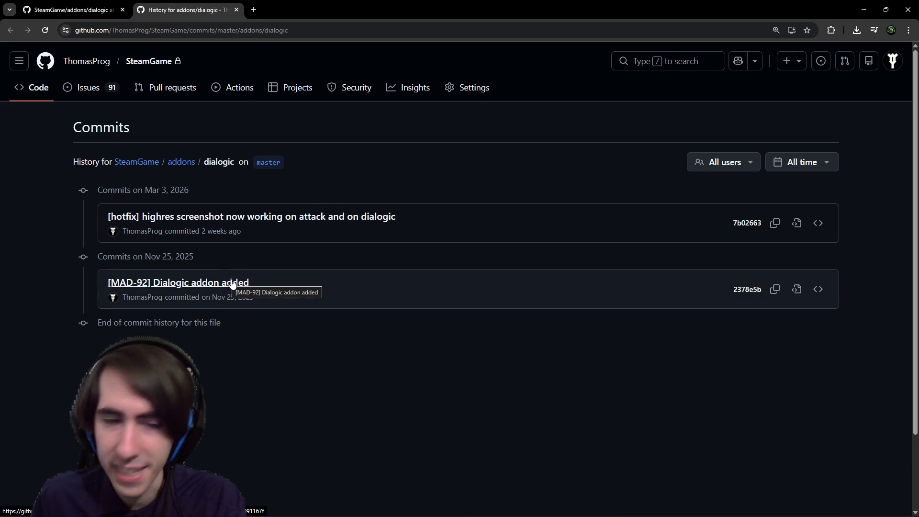
- Open commit 7b02663, the highres screenshot hotfix, in a new tab and scroll through its 7-file diff
{"action": "middle_click", "coordinate": [211, 223]}
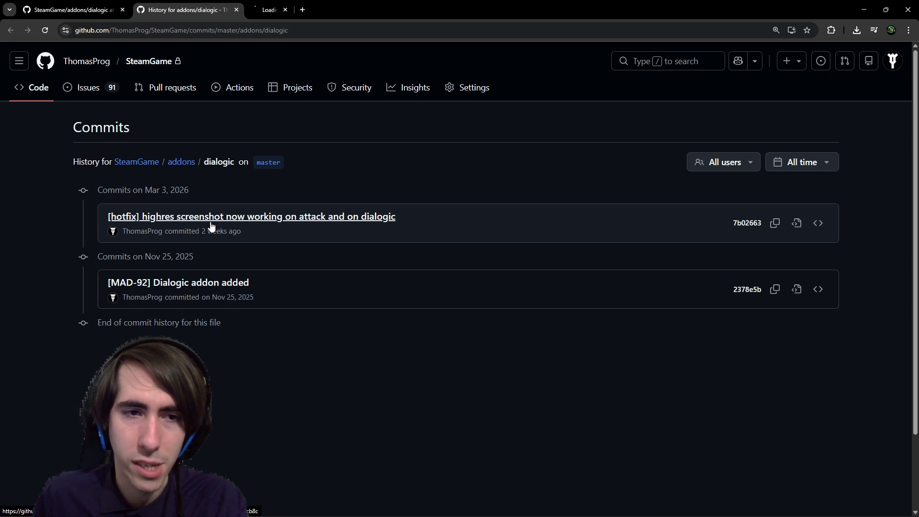
{"action": "left_click", "coordinate": [280, 12]}
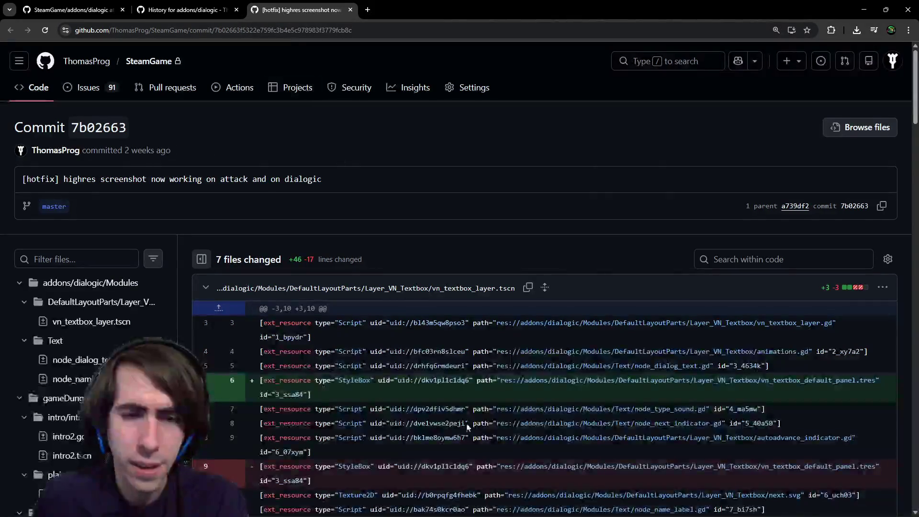
{"action": "scroll", "coordinate": [464, 419], "scroll_direction": "down", "scroll_amount": 15}
{"action": "scroll", "coordinate": [461, 422], "scroll_direction": "down", "scroll_amount": 10}
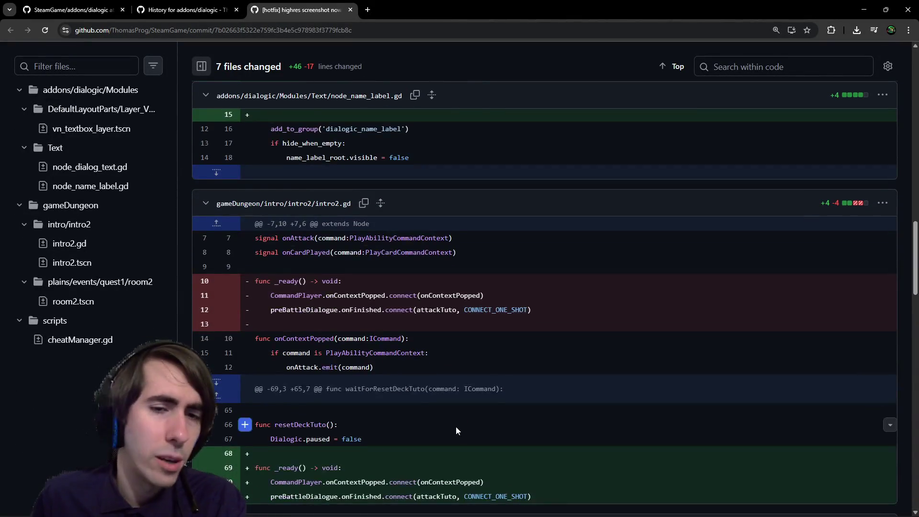
{"action": "scroll", "coordinate": [456, 430], "scroll_direction": "down", "scroll_amount": 10}
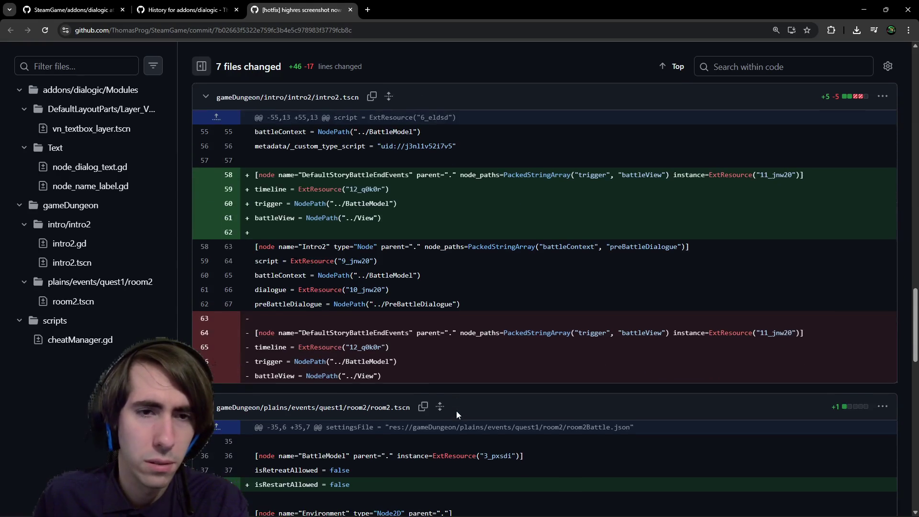
{"action": "scroll", "coordinate": [456, 411], "scroll_direction": "down", "scroll_amount": 4}
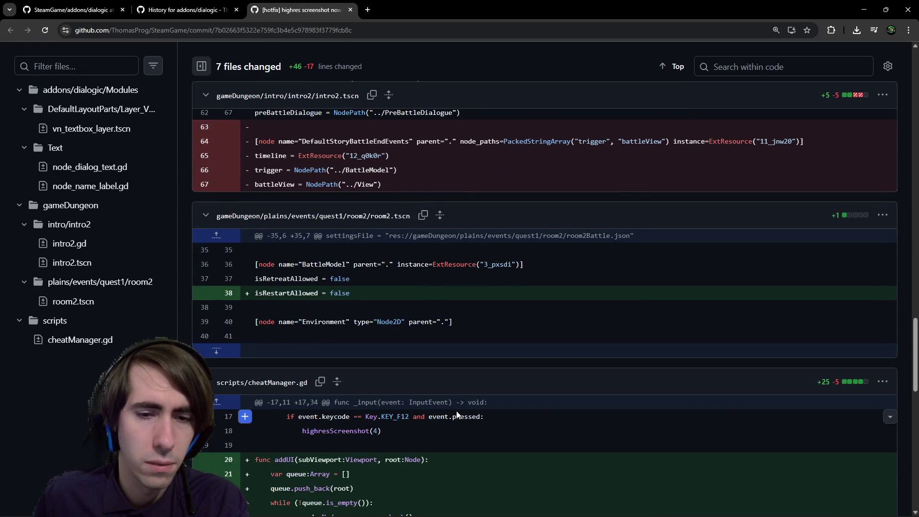
{"action": "scroll", "coordinate": [456, 411], "scroll_direction": "down", "scroll_amount": 4}
{"action": "scroll", "coordinate": [457, 411], "scroll_direction": "down", "scroll_amount": 4}
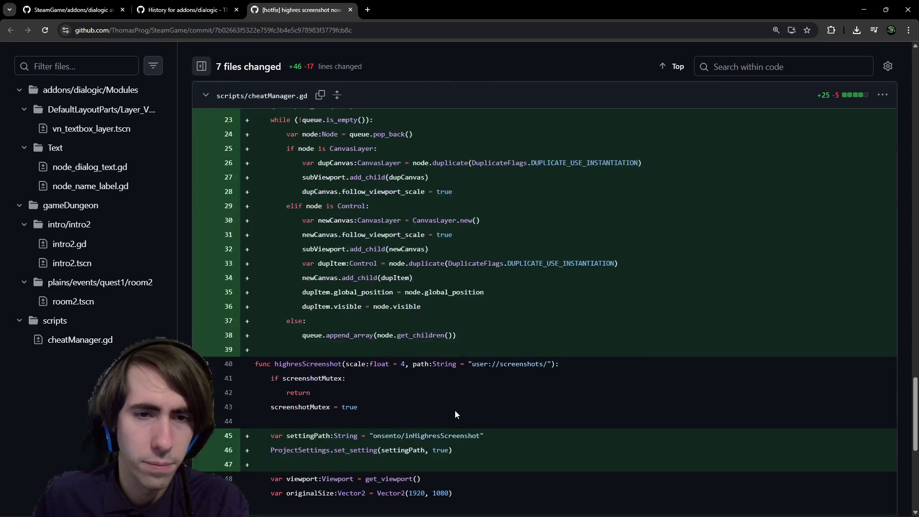
{"action": "scroll", "coordinate": [455, 410], "scroll_direction": "down", "scroll_amount": 2}
{"action": "scroll", "coordinate": [455, 414], "scroll_direction": "down", "scroll_amount": 5}
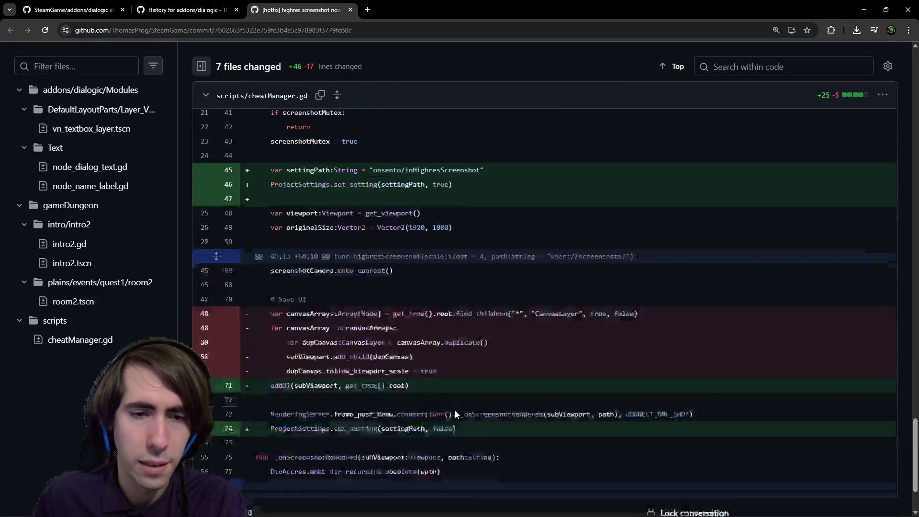
{"action": "scroll", "coordinate": [455, 412], "scroll_direction": "up", "scroll_amount": 1}
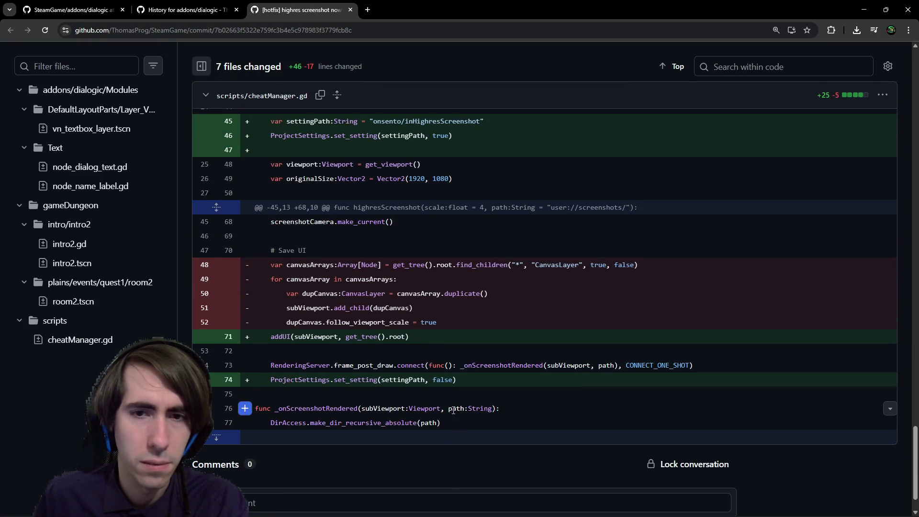
{"action": "scroll", "coordinate": [453, 411], "scroll_direction": "up", "scroll_amount": 5}
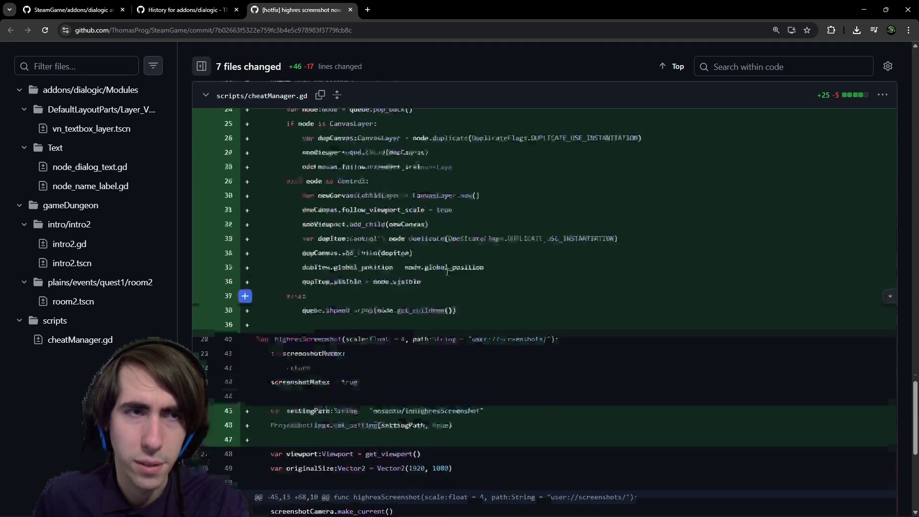
{"action": "scroll", "coordinate": [450, 274], "scroll_direction": "up", "scroll_amount": 1}
{"action": "key", "text": "alt+Tab"}
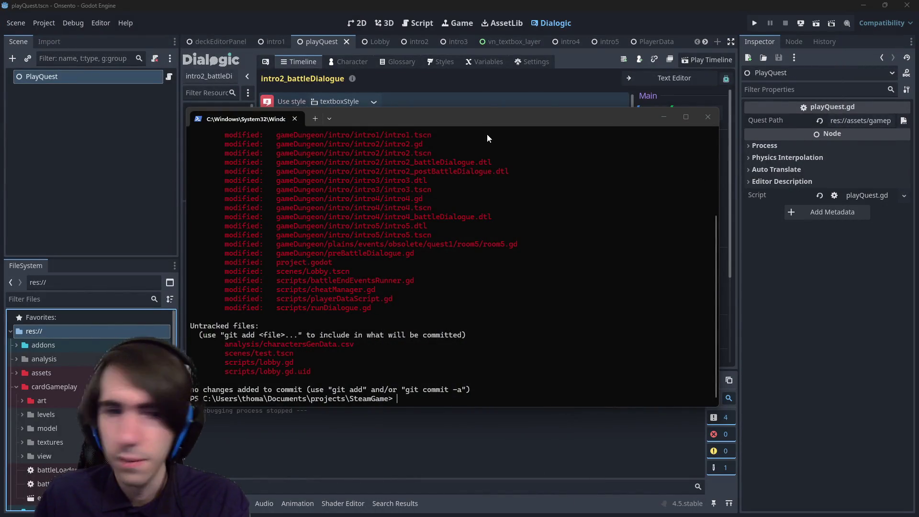
- Bring the Godot editor forward, show the playQuest scene in the 2D view, then switch to the browser
{"action": "left_click", "coordinate": [425, 4]}
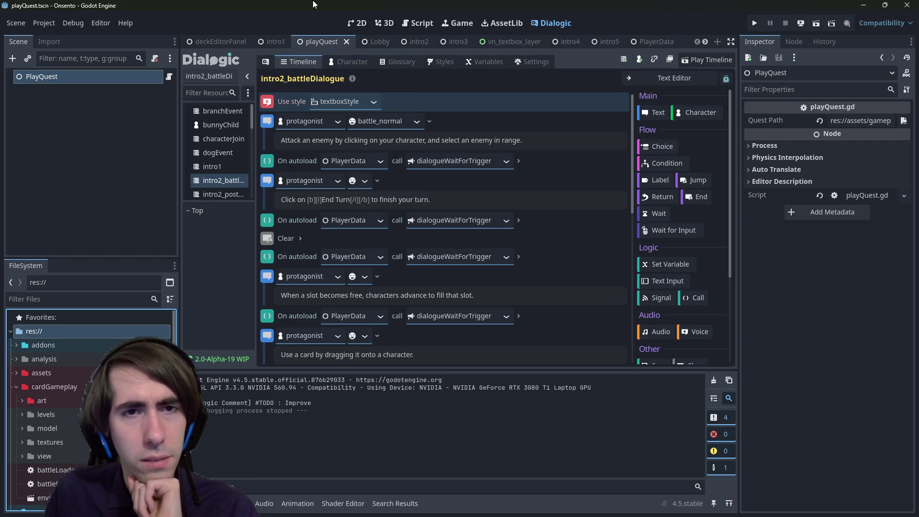
{"action": "left_click", "coordinate": [358, 22]}
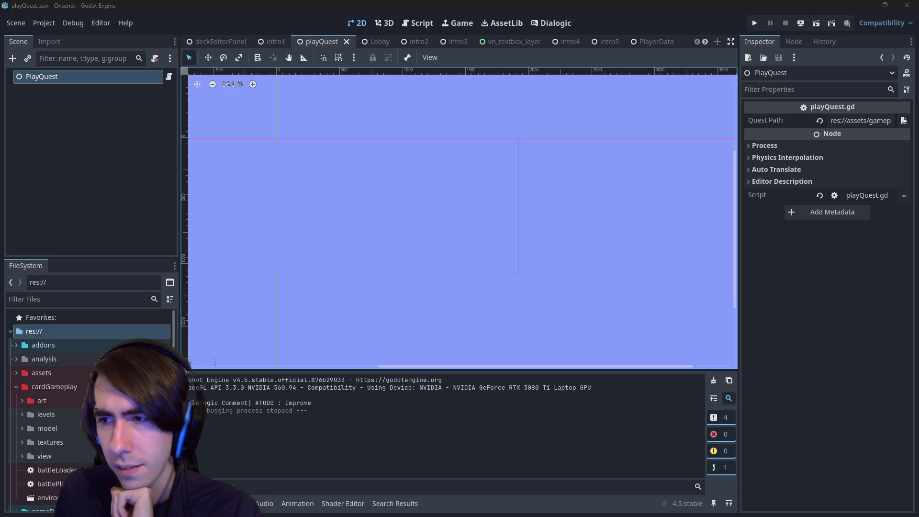
{"action": "key", "text": "alt+Tab"}
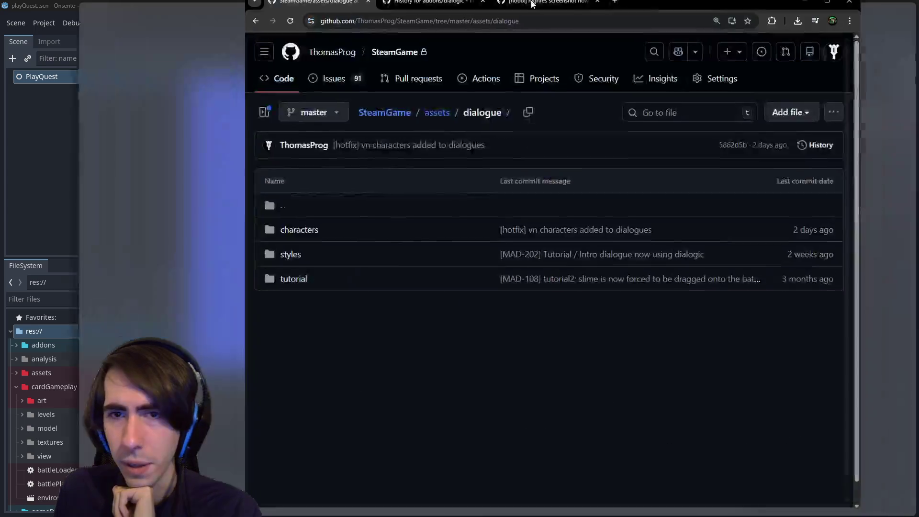
- Open the dialogue styles folder and view its commit history on GitHub
{"action": "scroll", "coordinate": [339, 292], "scroll_direction": "down", "scroll_amount": 1}
{"action": "scroll", "coordinate": [339, 291], "scroll_direction": "down", "scroll_amount": 1}
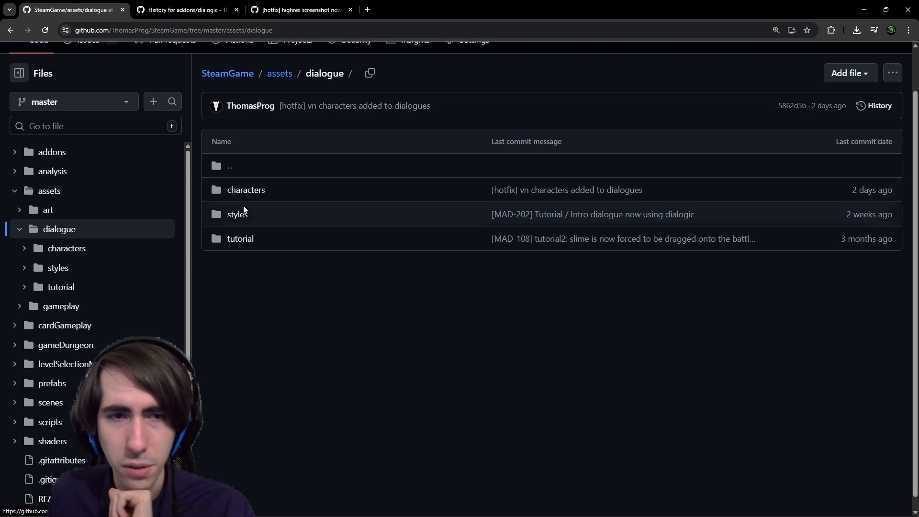
{"action": "left_click", "coordinate": [242, 216]}
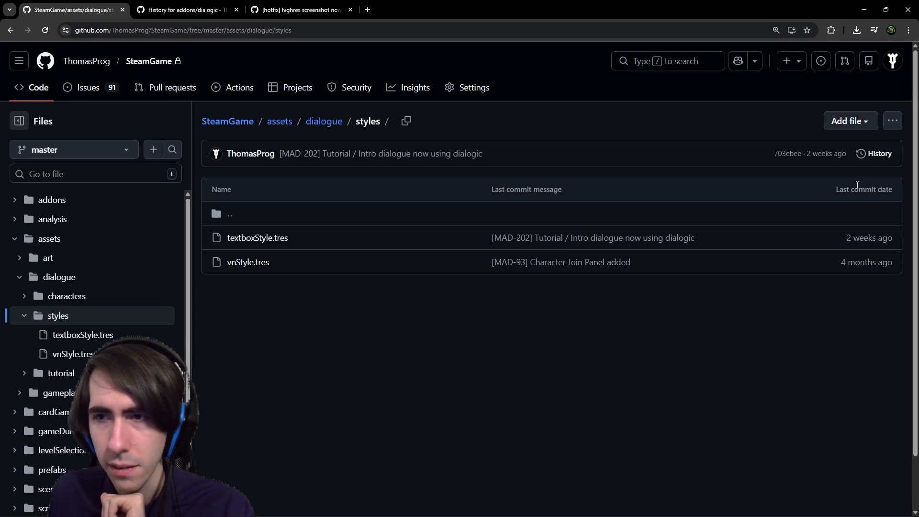
{"action": "middle_click", "coordinate": [868, 155]}
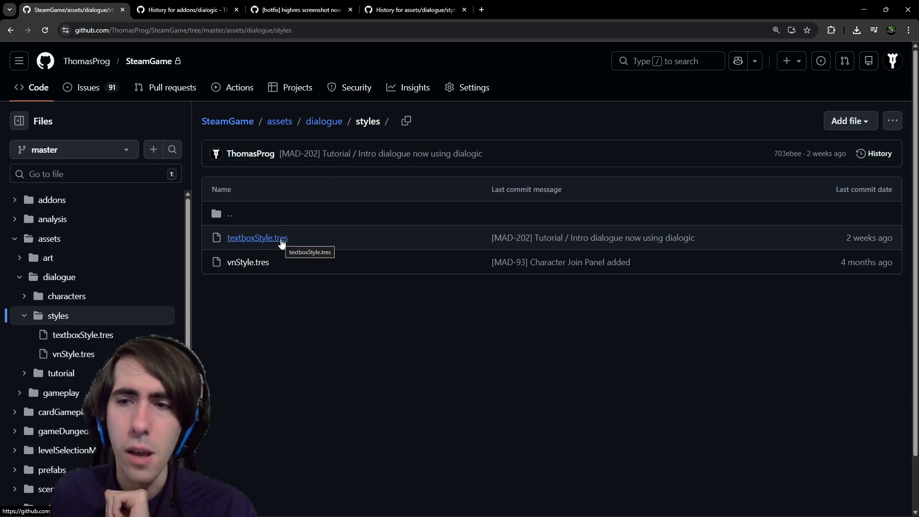
{"action": "left_click", "coordinate": [413, 11]}
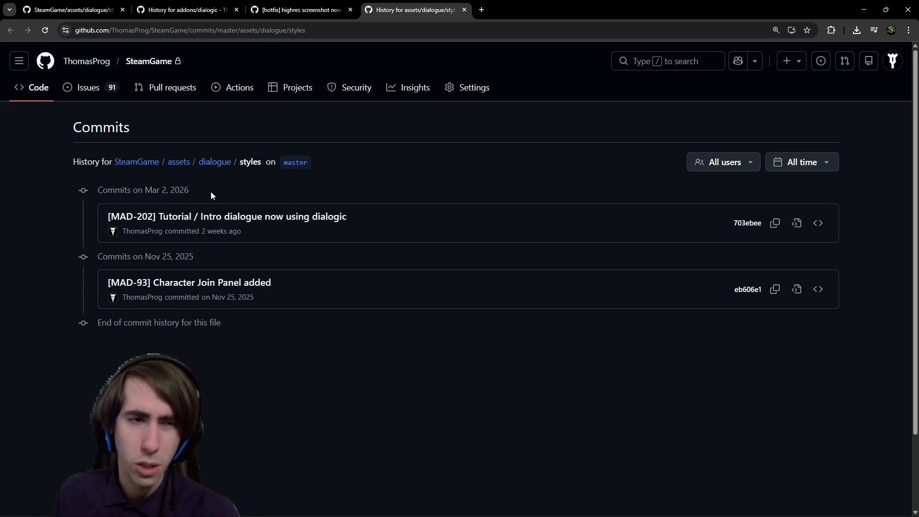
- Peek at the Character Join Panel commit, then return to the styles history
{"action": "middle_click", "coordinate": [226, 286]}
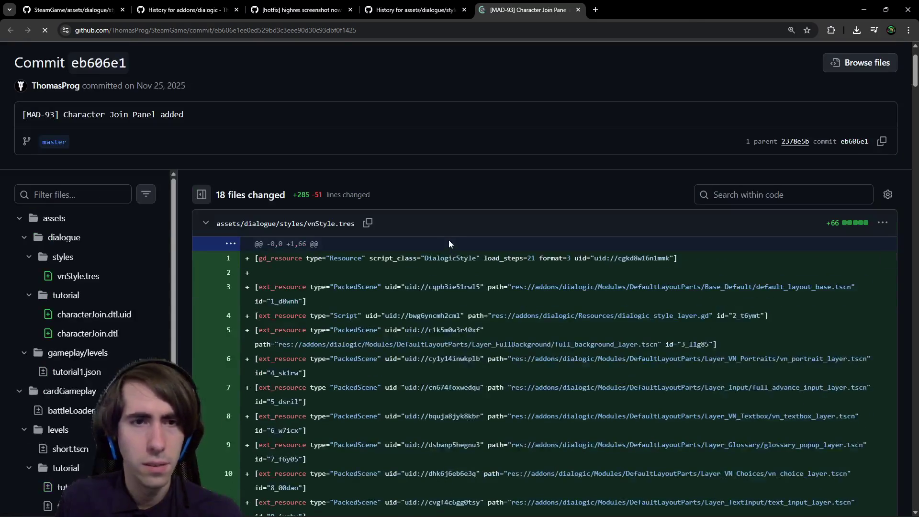
{"action": "scroll", "coordinate": [436, 242], "scroll_direction": "down", "scroll_amount": 2}
{"action": "left_click", "coordinate": [402, 9]}
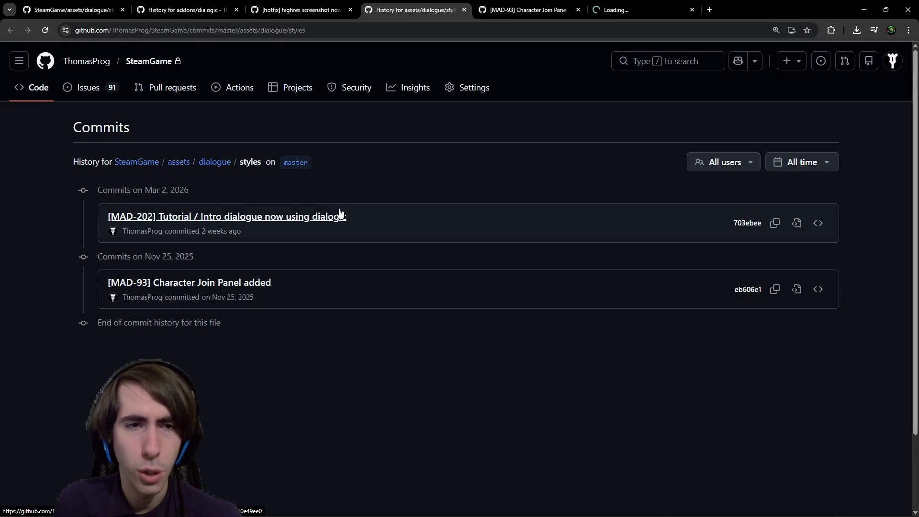
- Open the [MAD-202] Tutorial / Intro dialogue commit and read its protagonist.dch and textboxStyle.tres diffs
{"action": "left_click", "coordinate": [622, 9]}
{"action": "scroll", "coordinate": [480, 215], "scroll_direction": "down", "scroll_amount": 2}
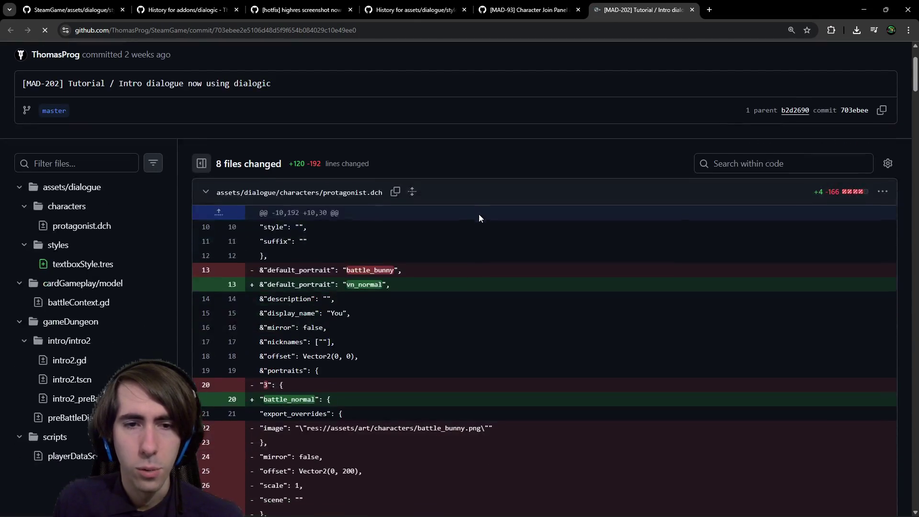
{"action": "scroll", "coordinate": [479, 214], "scroll_direction": "down", "scroll_amount": 3}
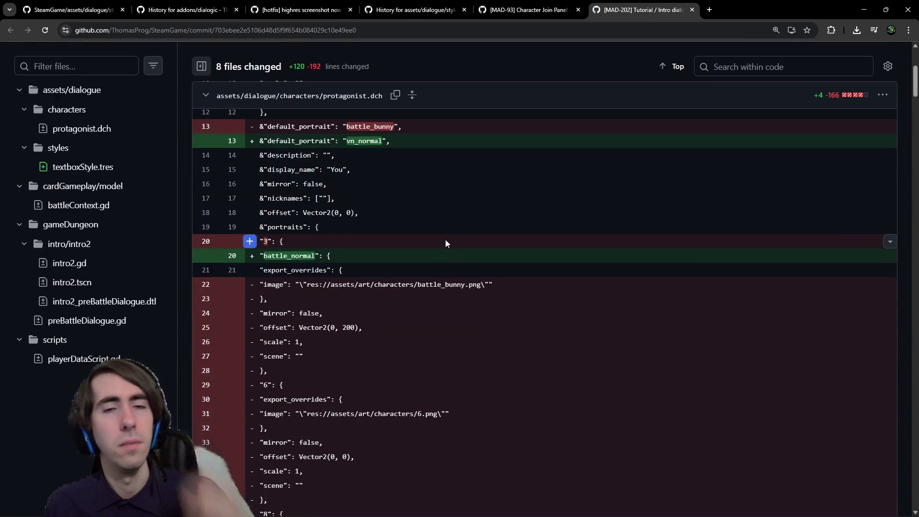
{"action": "scroll", "coordinate": [407, 185], "scroll_direction": "down", "scroll_amount": 7}
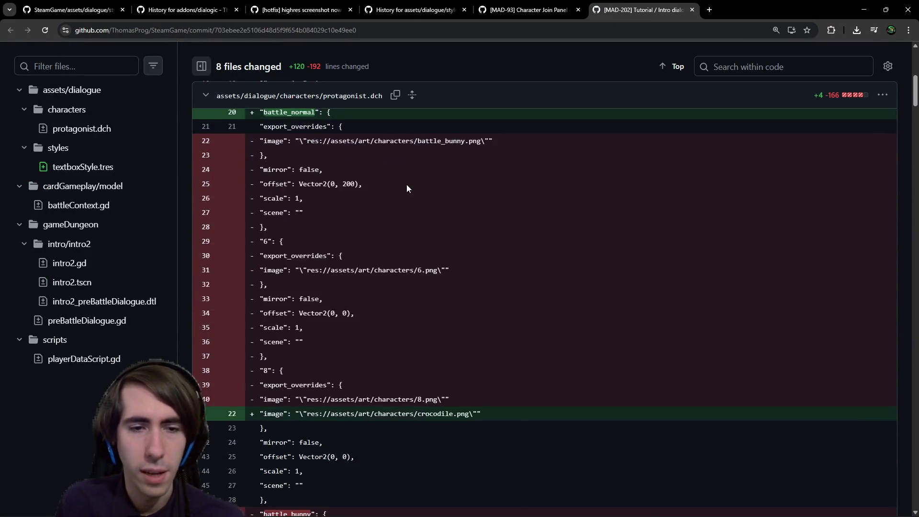
{"action": "scroll", "coordinate": [450, 235], "scroll_direction": "down", "scroll_amount": 1}
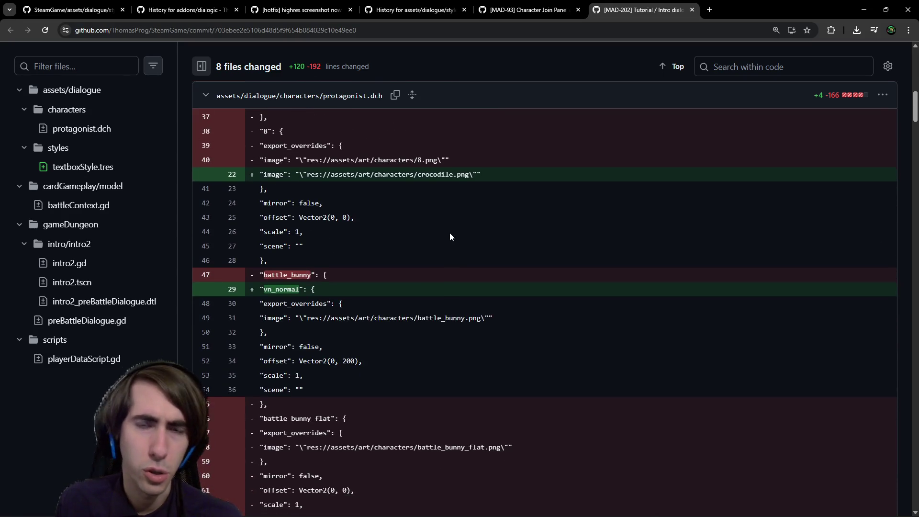
{"action": "scroll", "coordinate": [439, 231], "scroll_direction": "down", "scroll_amount": 3}
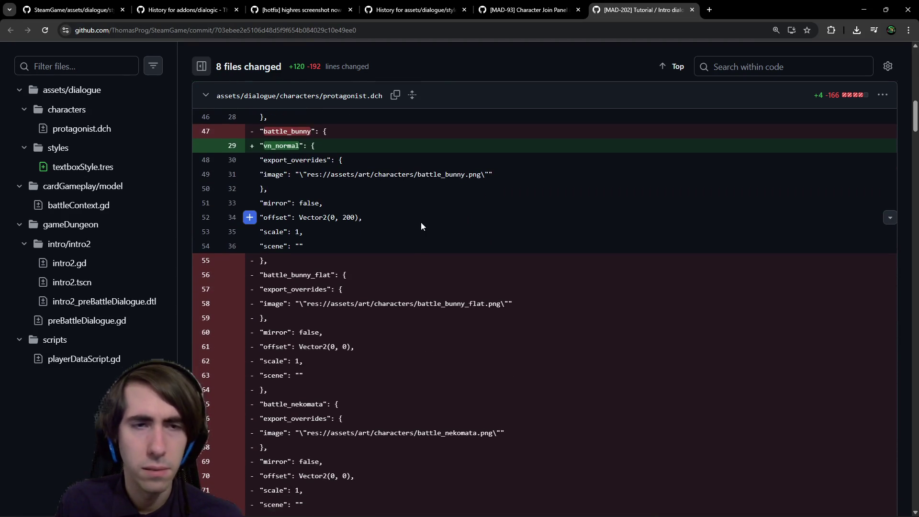
{"action": "scroll", "coordinate": [428, 203], "scroll_direction": "down", "scroll_amount": 3}
{"action": "scroll", "coordinate": [403, 205], "scroll_direction": "down", "scroll_amount": 11}
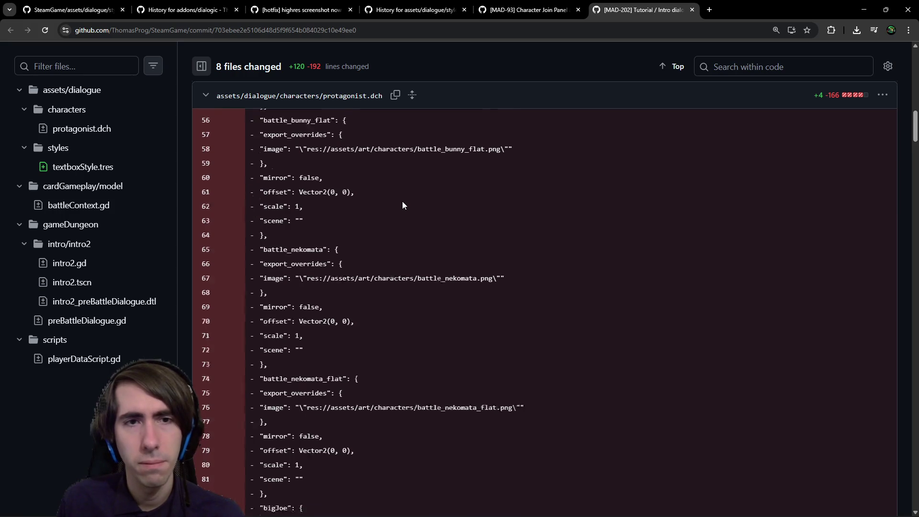
{"action": "scroll", "coordinate": [362, 179], "scroll_direction": "down", "scroll_amount": 20}
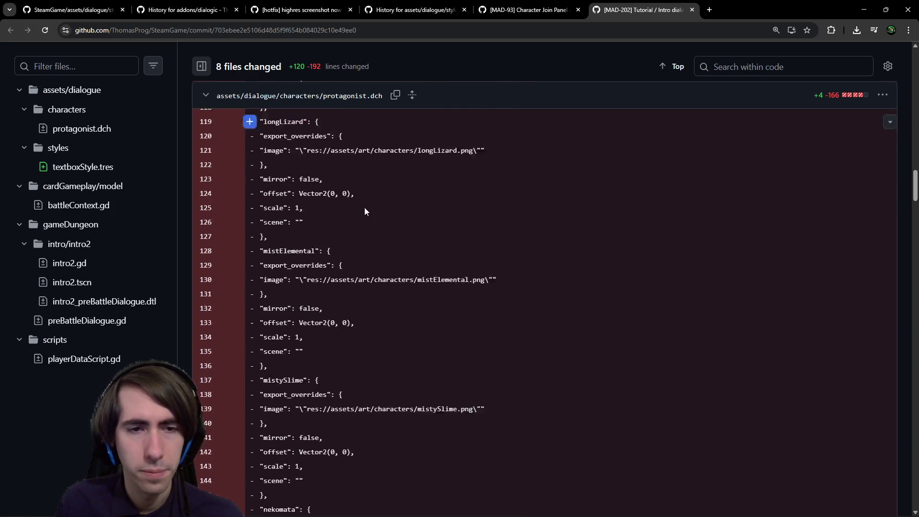
{"action": "scroll", "coordinate": [467, 276], "scroll_direction": "up", "scroll_amount": 5}
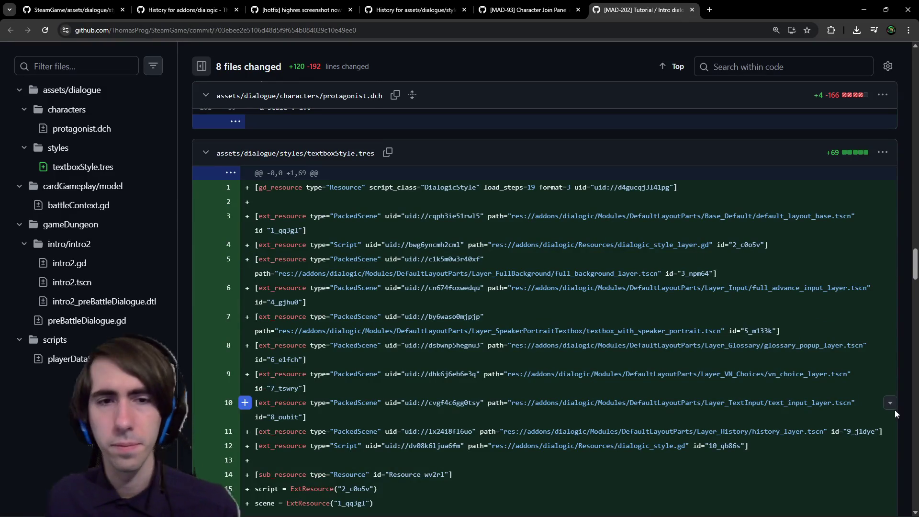
{"action": "scroll", "coordinate": [464, 223], "scroll_direction": "down", "scroll_amount": 1}
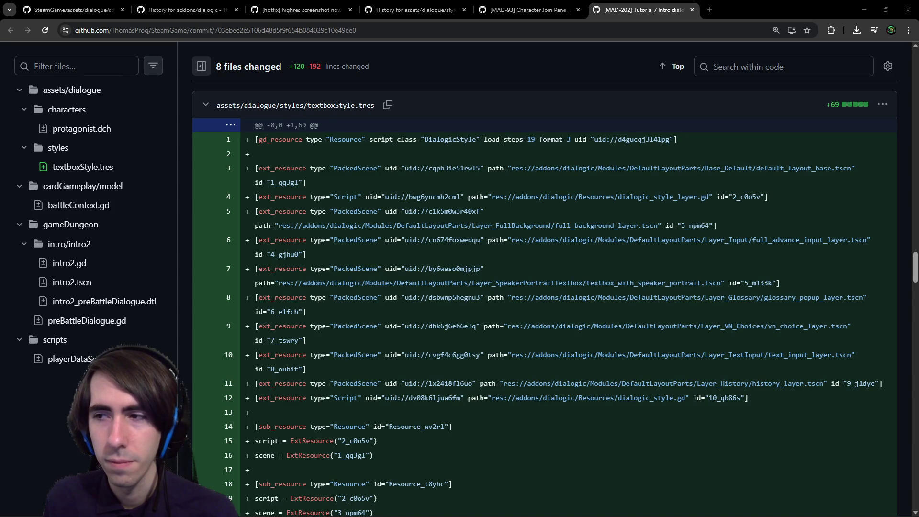
{"action": "scroll", "coordinate": [473, 398], "scroll_direction": "down", "scroll_amount": 20}
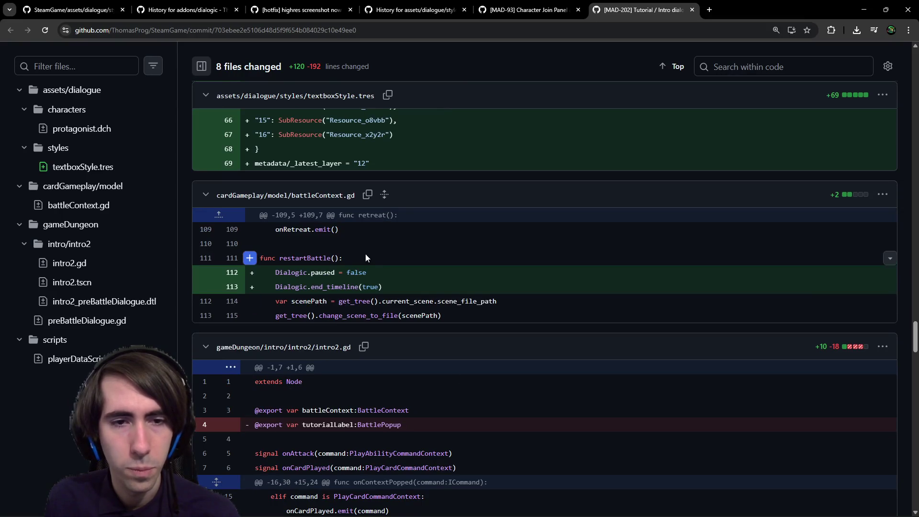
- Review the restartBattle change in battleContext.gd and the surrounding diff, then return to Godot
{"action": "left_click", "coordinate": [309, 265]}
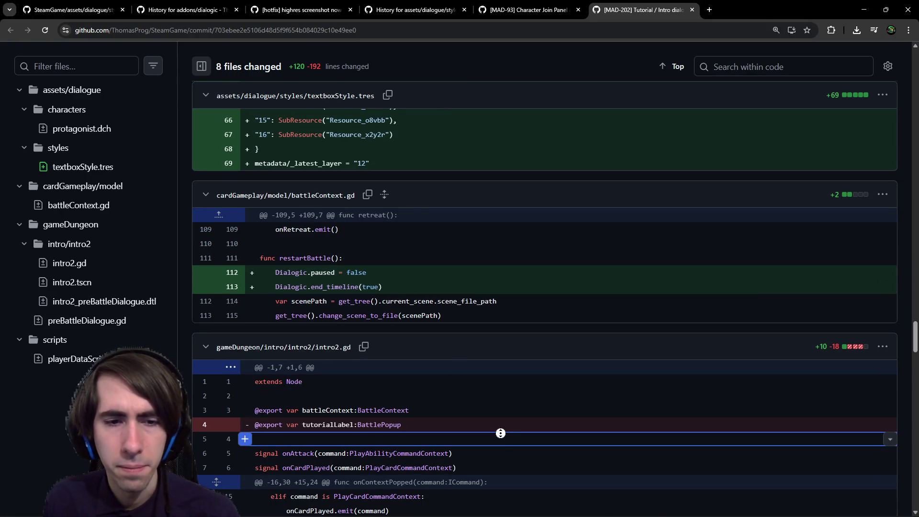
{"action": "scroll", "coordinate": [500, 435], "scroll_direction": "up", "scroll_amount": 4}
{"action": "scroll", "coordinate": [495, 389], "scroll_direction": "up", "scroll_amount": 7}
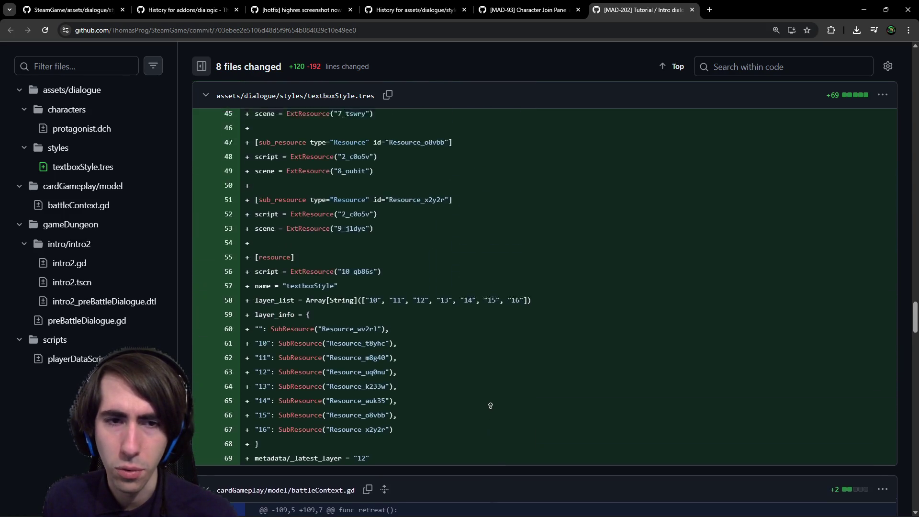
{"action": "scroll", "coordinate": [483, 397], "scroll_direction": "up", "scroll_amount": 7}
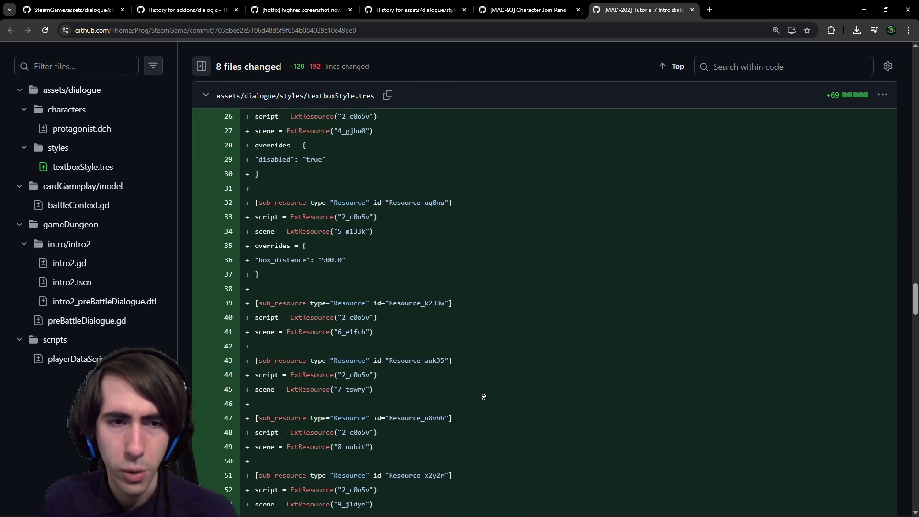
{"action": "scroll", "coordinate": [478, 379], "scroll_direction": "up", "scroll_amount": 11}
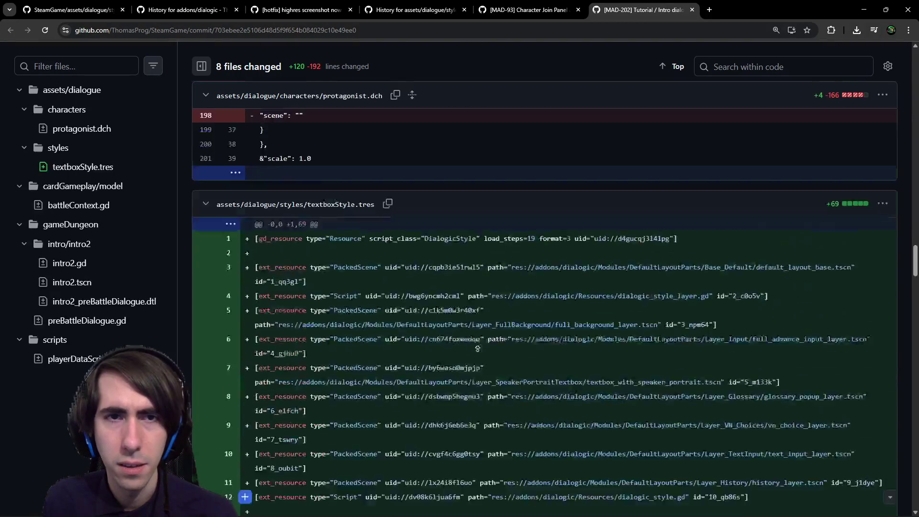
{"action": "scroll", "coordinate": [484, 394], "scroll_direction": "down", "scroll_amount": 4}
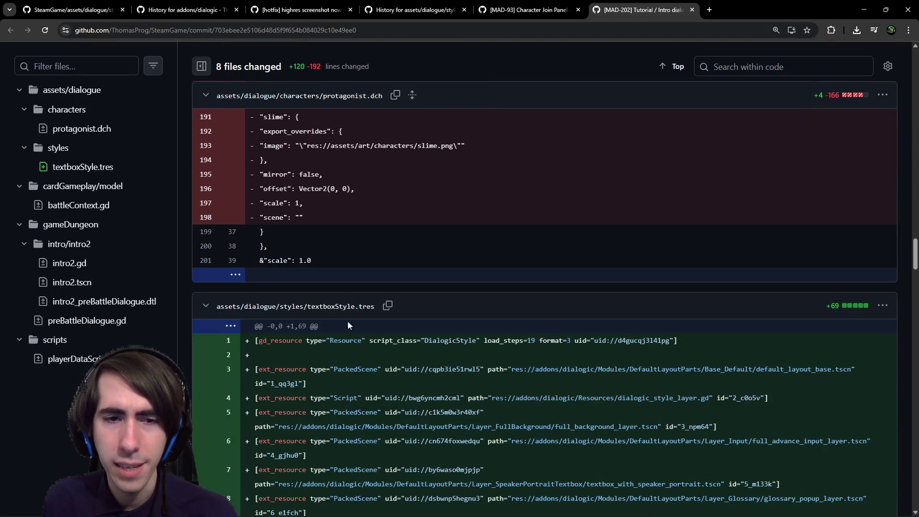
{"action": "scroll", "coordinate": [353, 312], "scroll_direction": "down", "scroll_amount": 4}
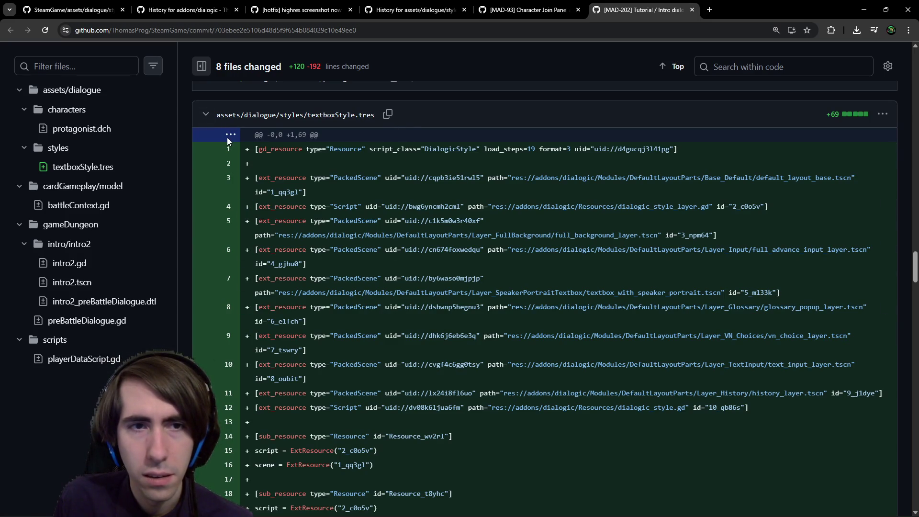
{"action": "scroll", "coordinate": [369, 311], "scroll_direction": "down", "scroll_amount": 6}
{"action": "scroll", "coordinate": [373, 332], "scroll_direction": "up", "scroll_amount": 7}
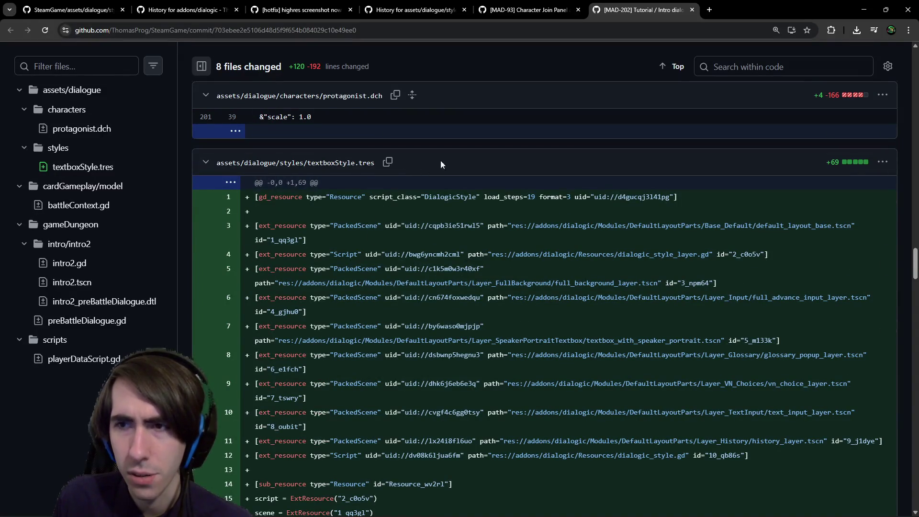
{"action": "scroll", "coordinate": [514, 295], "scroll_direction": "down", "scroll_amount": 6}
{"action": "scroll", "coordinate": [500, 289], "scroll_direction": "up", "scroll_amount": 4}
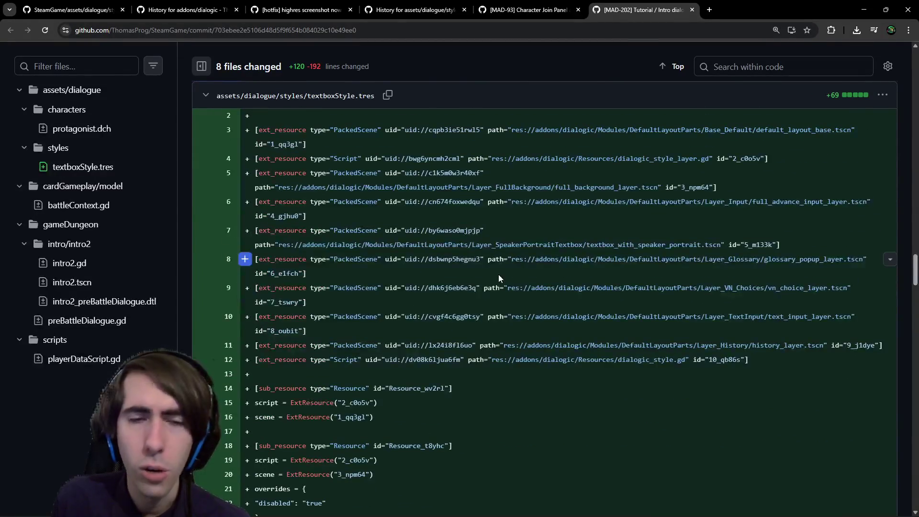
{"action": "scroll", "coordinate": [499, 271], "scroll_direction": "down", "scroll_amount": 8}
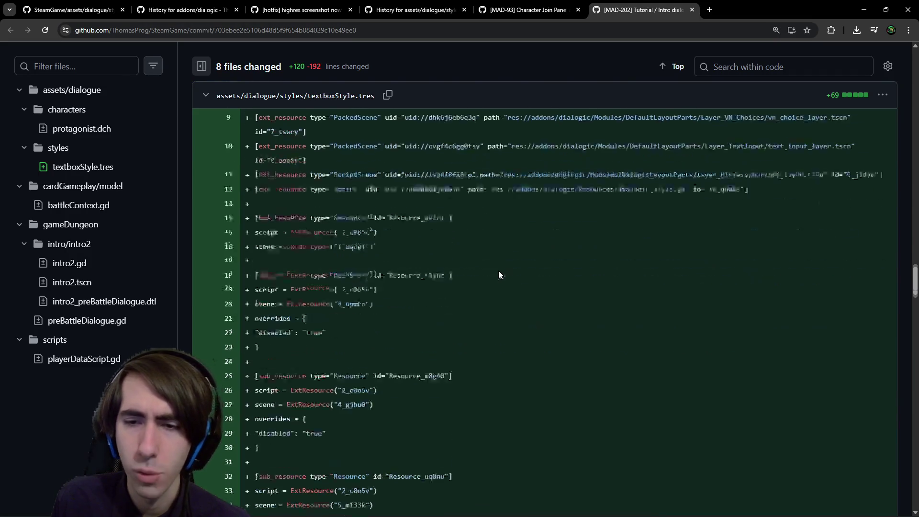
{"action": "scroll", "coordinate": [506, 272], "scroll_direction": "down", "scroll_amount": 10}
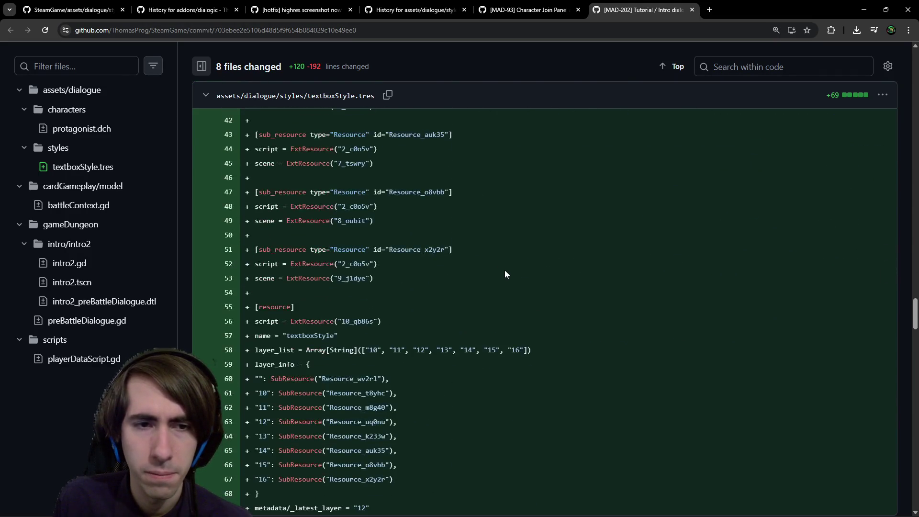
{"action": "key", "text": "alt+Tab"}
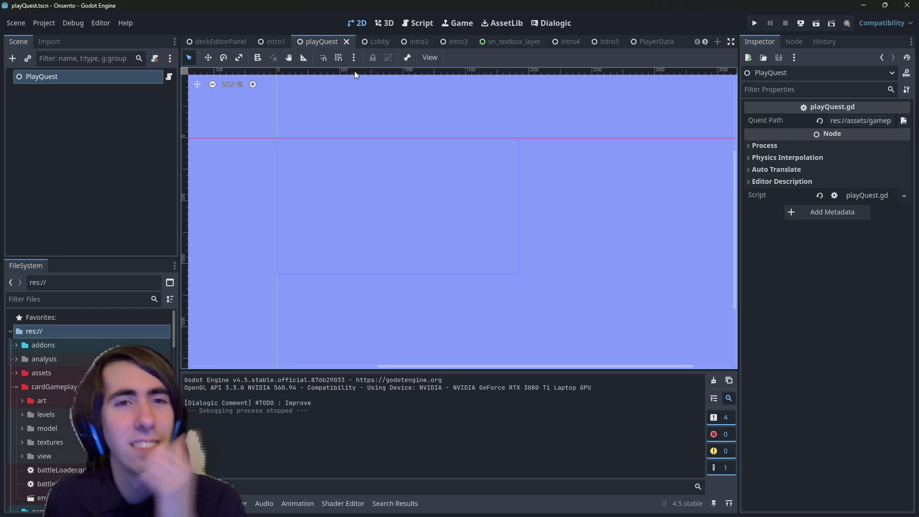
- Open the vn_textbox_layer scene from the scene tabs
{"action": "left_click", "coordinate": [365, 41]}
{"action": "left_click", "coordinate": [329, 42]}
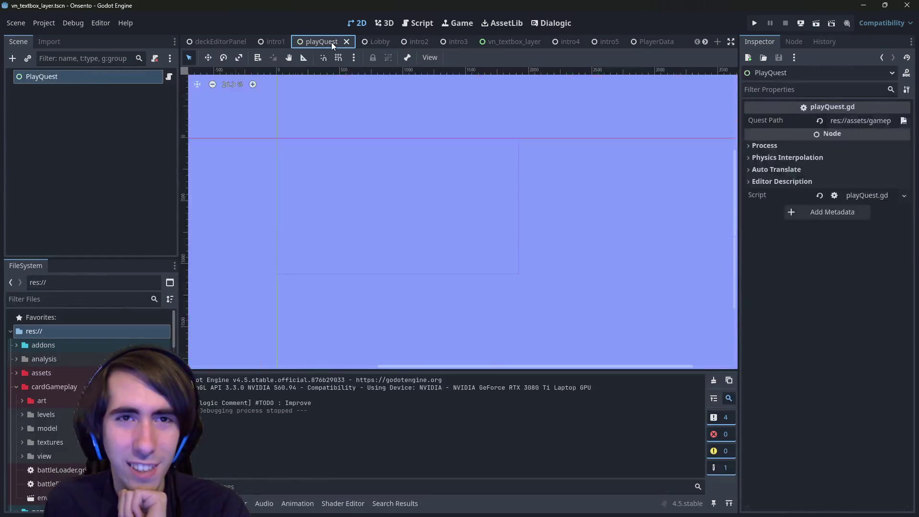
{"action": "scroll", "coordinate": [335, 42], "scroll_direction": "down", "scroll_amount": 3}
{"action": "left_click", "coordinate": [353, 42]}
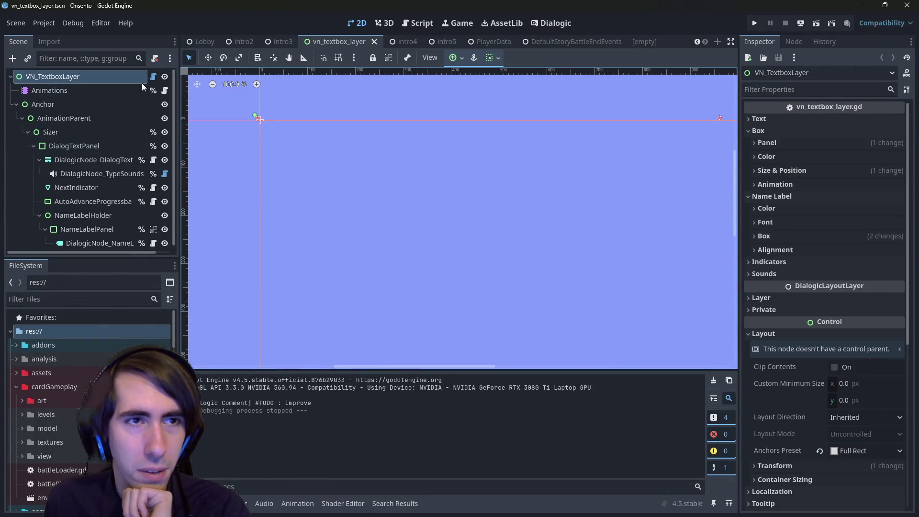
- Inspect the vn_textbox_layer.gd script's timeline, setVisibility and onInitialized code
{"action": "left_click", "coordinate": [426, 23]}
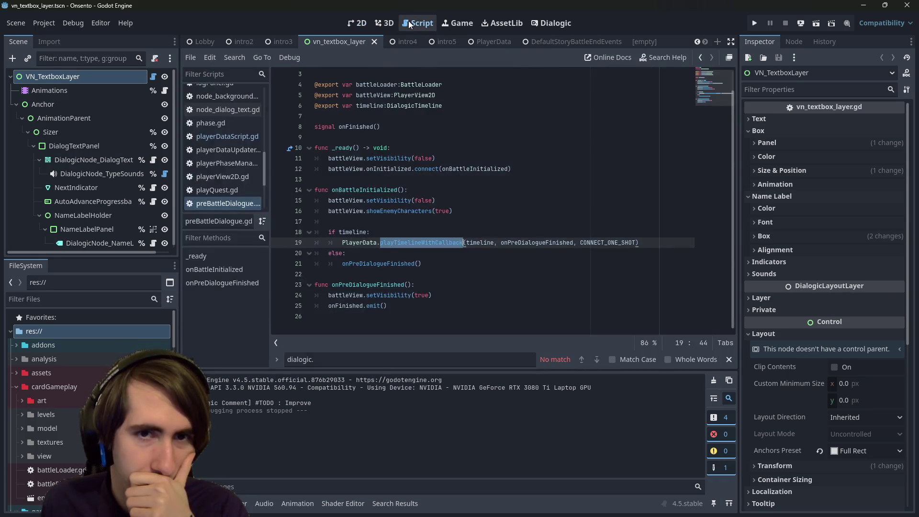
{"action": "double_click", "coordinate": [383, 168]}
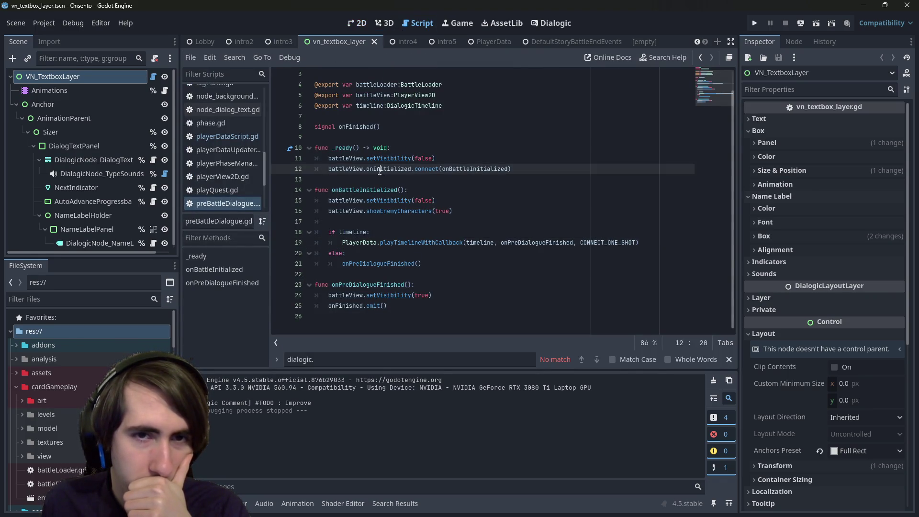
{"action": "double_click", "coordinate": [390, 158]}
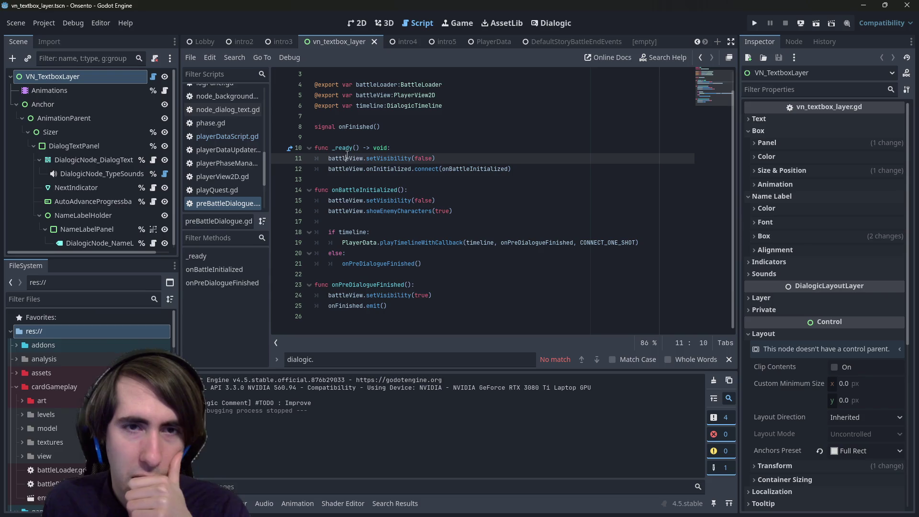
{"action": "double_click", "coordinate": [370, 105]}
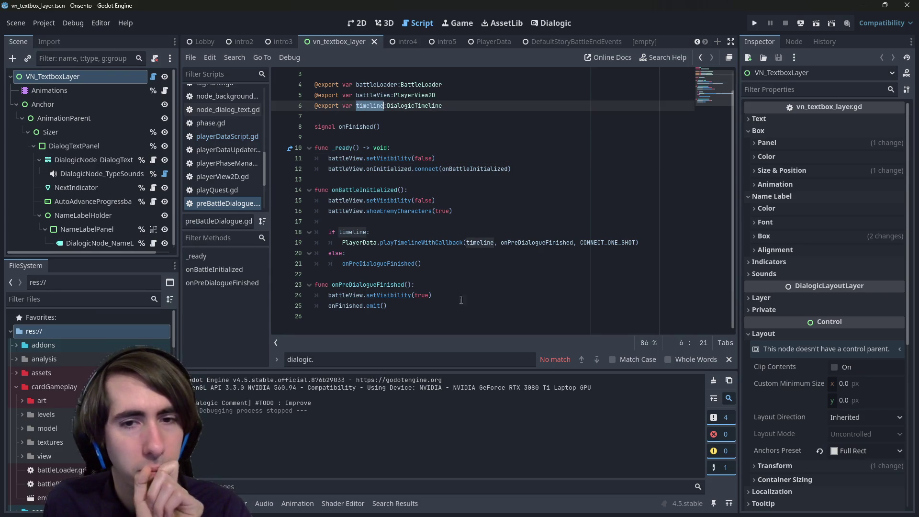
{"action": "left_click", "coordinate": [152, 75]}
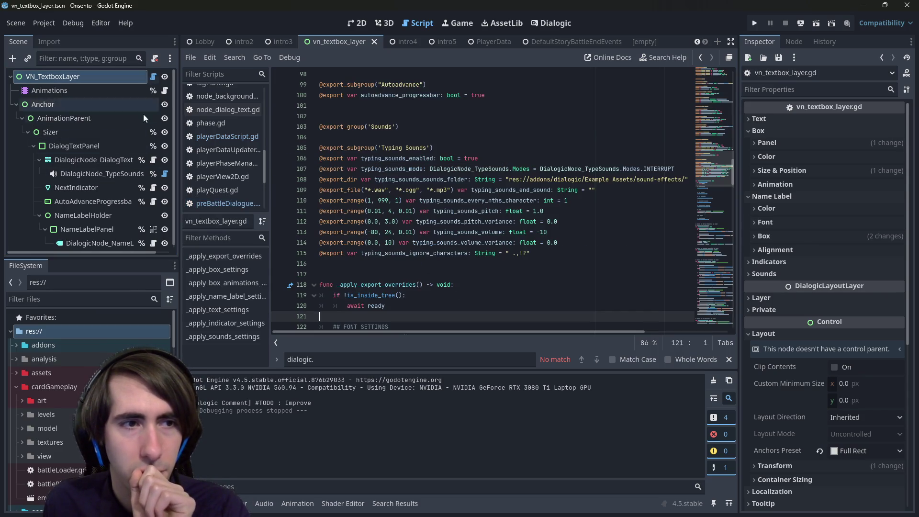
- Expand assets > dialogue > styles in the FileSystem and load textboxStyle.tres into the Inspector
{"action": "scroll", "coordinate": [65, 383], "scroll_direction": "down", "scroll_amount": 2}
{"action": "double_click", "coordinate": [55, 337]}
{"action": "double_click", "coordinate": [54, 323]}
{"action": "double_click", "coordinate": [67, 367]}
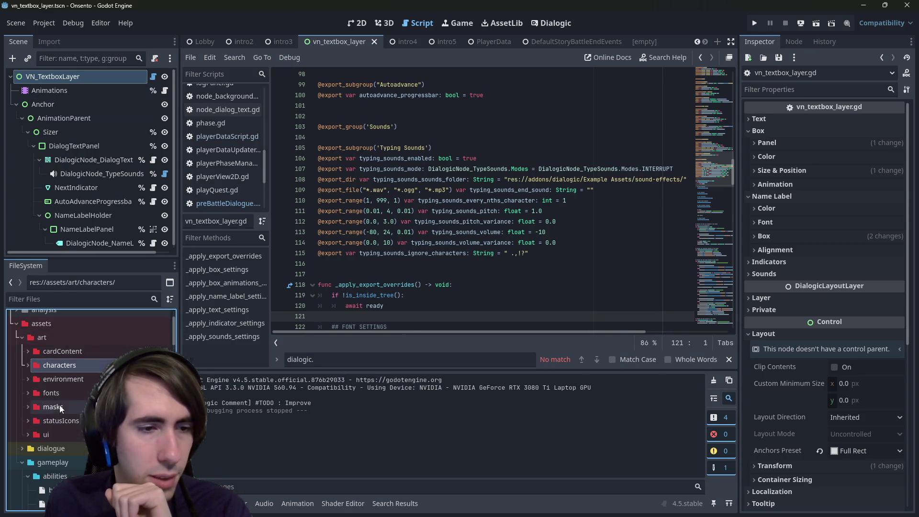
{"action": "left_click", "coordinate": [57, 339]}
{"action": "double_click", "coordinate": [57, 338]}
{"action": "double_click", "coordinate": [50, 351]}
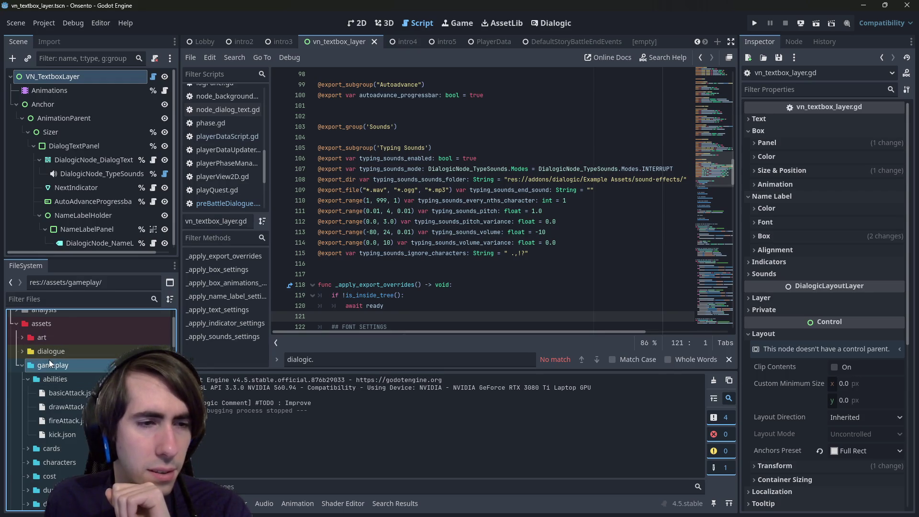
{"action": "double_click", "coordinate": [62, 365]}
{"action": "double_click", "coordinate": [54, 379]}
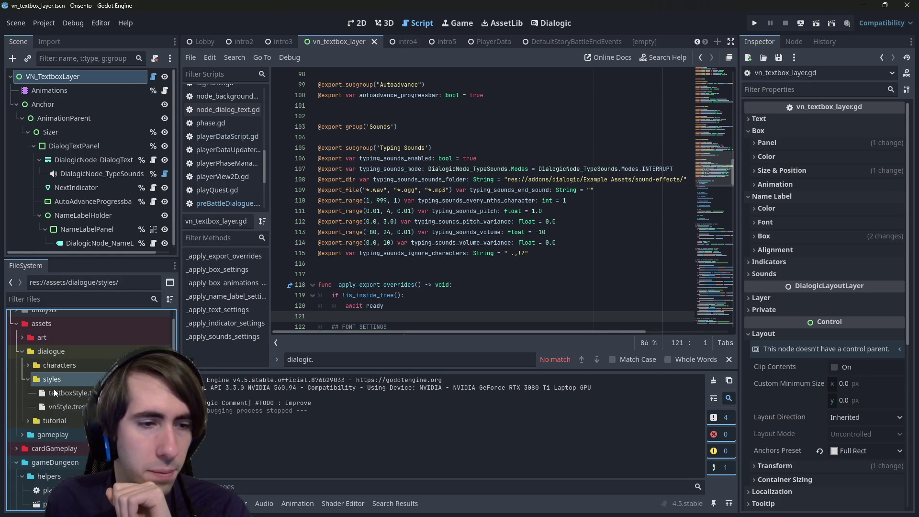
{"action": "left_click", "coordinate": [65, 393]}
{"action": "double_click", "coordinate": [64, 396]}
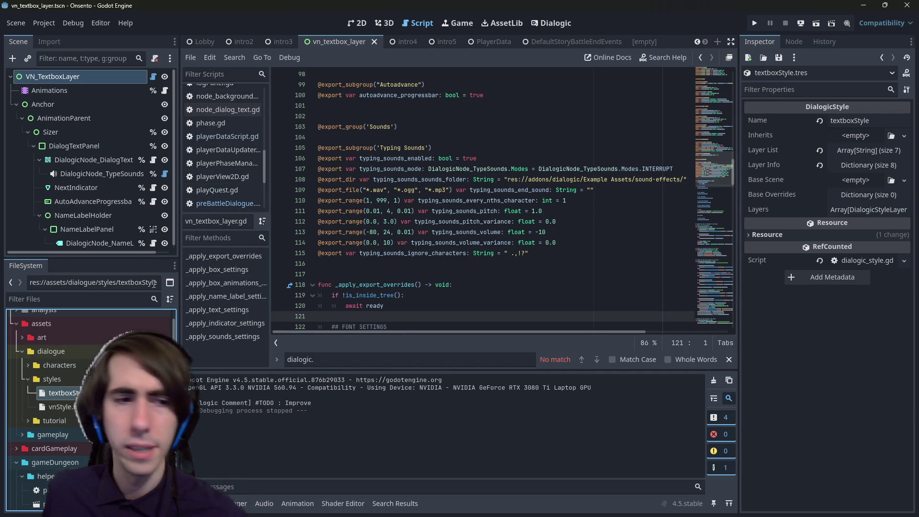
{"action": "scroll", "coordinate": [91, 364], "scroll_direction": "up", "scroll_amount": 3}
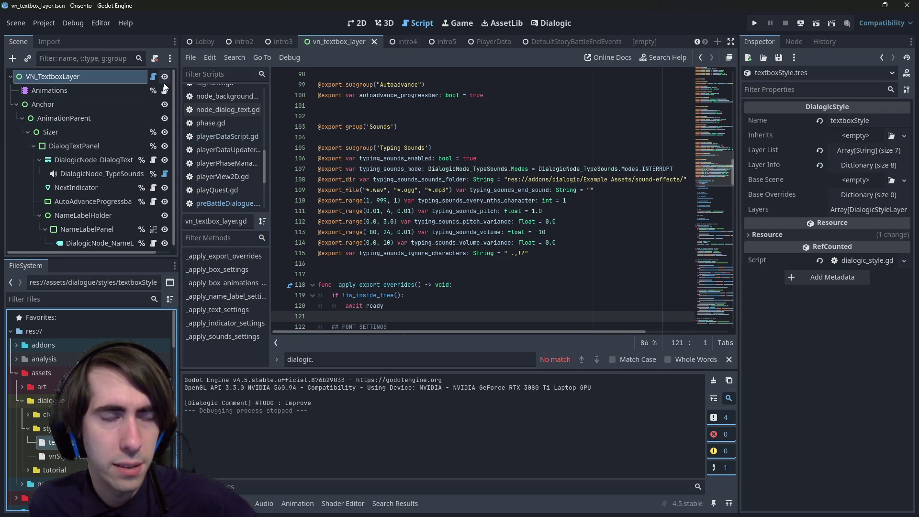
- Run a project-wide Find in Files for 'TextboxLayer', which returns 0 matches
{"action": "left_click", "coordinate": [485, 263]}
{"action": "key", "text": "ctrl+shift+f"}
{"action": "type", "text": "TextboxLayer"}
{"action": "key", "text": "Return"}
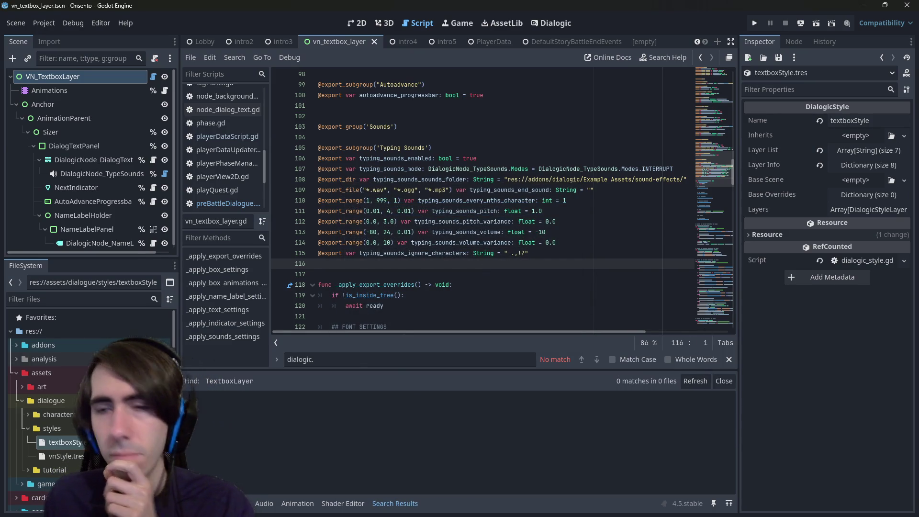
{"action": "left_click", "coordinate": [411, 242]}
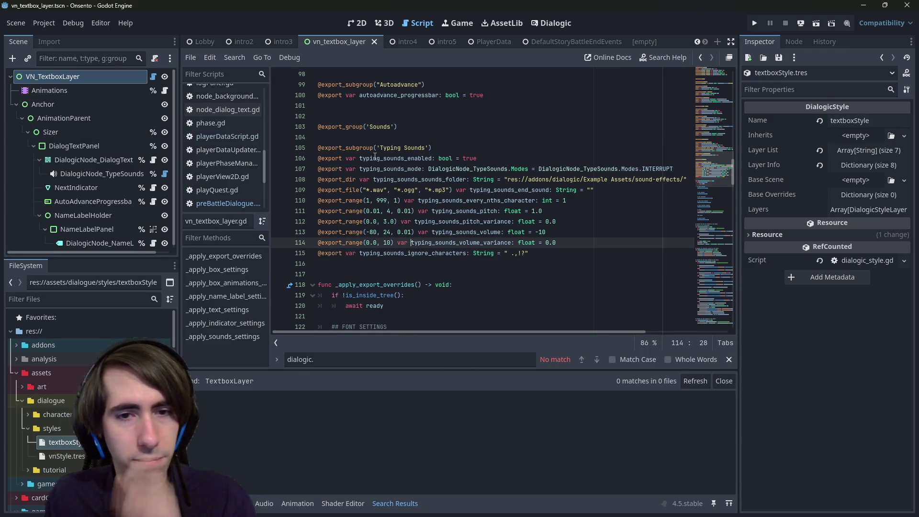
{"action": "key", "text": "ctrl+shift+f"}
- Search the project for 'Textbox' (72 matches in 11 files) and open subsystem_text.gd's match
{"action": "key", "text": "BackSpace"}
{"action": "key", "text": "BackSpace"}
{"action": "key", "text": "BackSpace"}
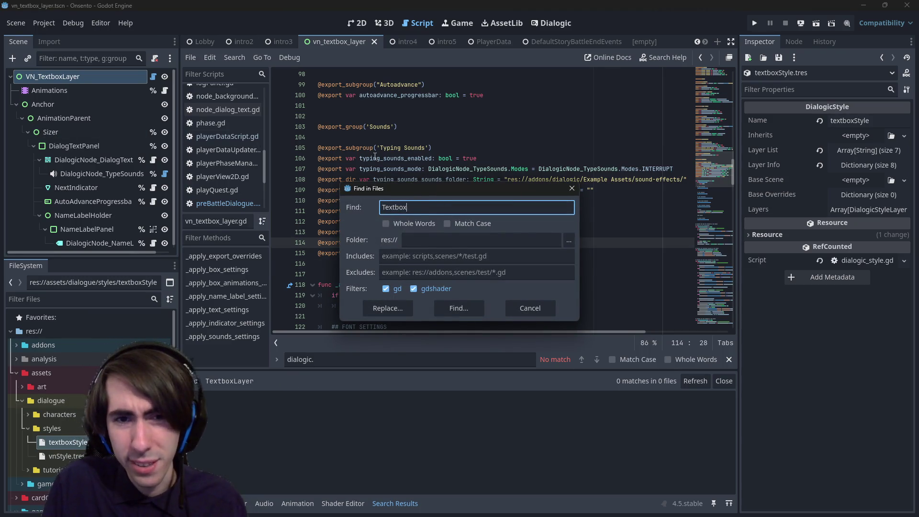
{"action": "key", "text": "Return"}
{"action": "scroll", "coordinate": [501, 436], "scroll_direction": "down", "scroll_amount": 3}
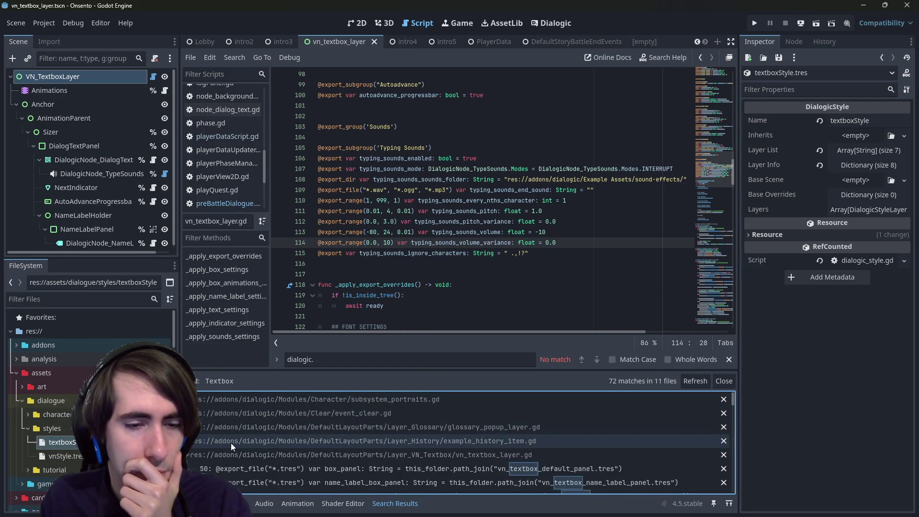
{"action": "scroll", "coordinate": [232, 456], "scroll_direction": "down", "scroll_amount": 5}
{"action": "left_click", "coordinate": [248, 401]}
{"action": "left_click", "coordinate": [244, 413]}
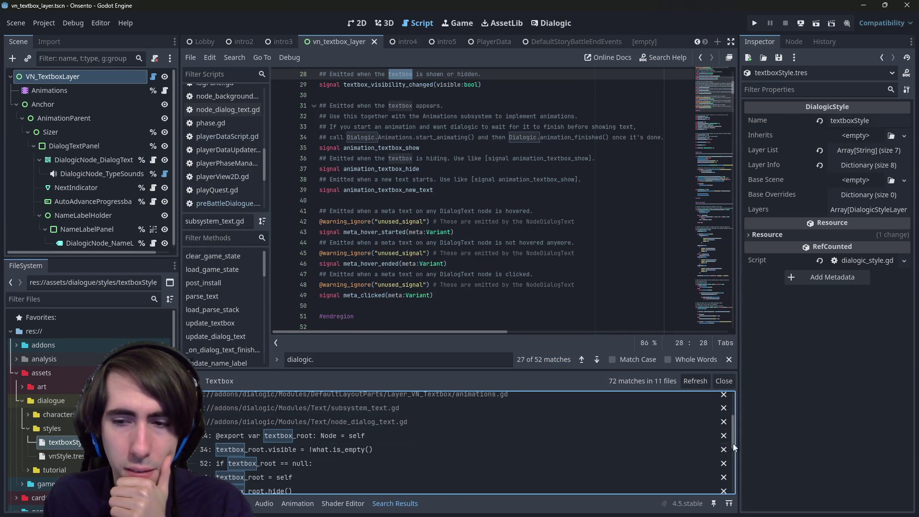
- Browse the remaining matches, collapsing the node_dialog_text.gd, event_text.gd and event_wait.gd groups
{"action": "left_click", "coordinate": [285, 422]}
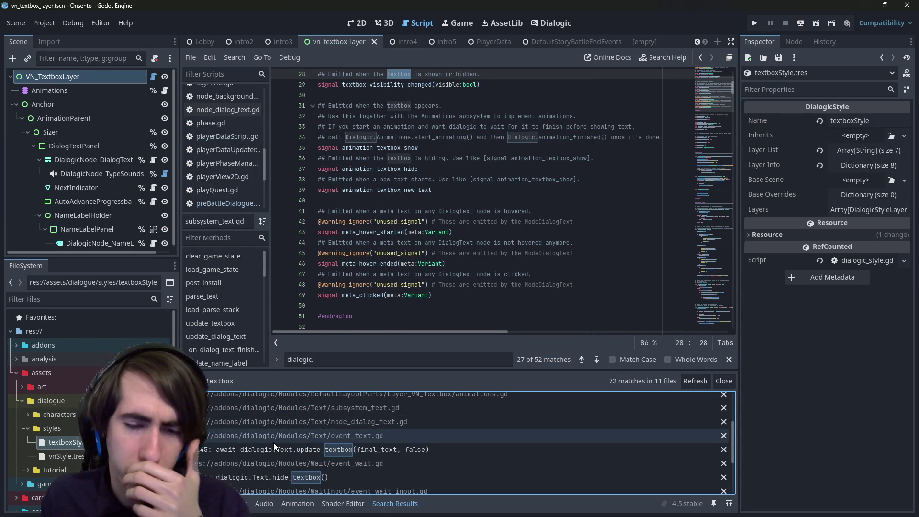
{"action": "scroll", "coordinate": [234, 430], "scroll_direction": "down", "scroll_amount": 2}
{"action": "left_click", "coordinate": [235, 429]}
{"action": "scroll", "coordinate": [240, 423], "scroll_direction": "down", "scroll_amount": 1}
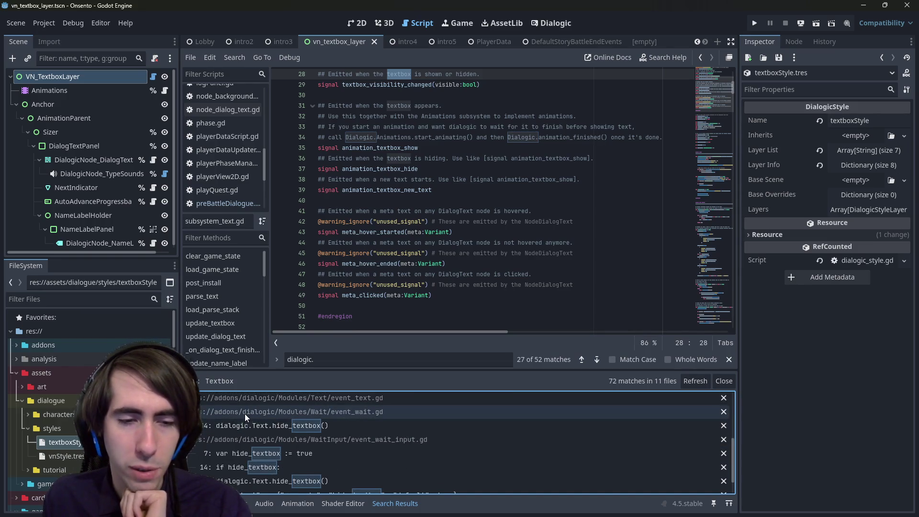
{"action": "left_click", "coordinate": [245, 413]}
{"action": "scroll", "coordinate": [244, 426], "scroll_direction": "up", "scroll_amount": 3}
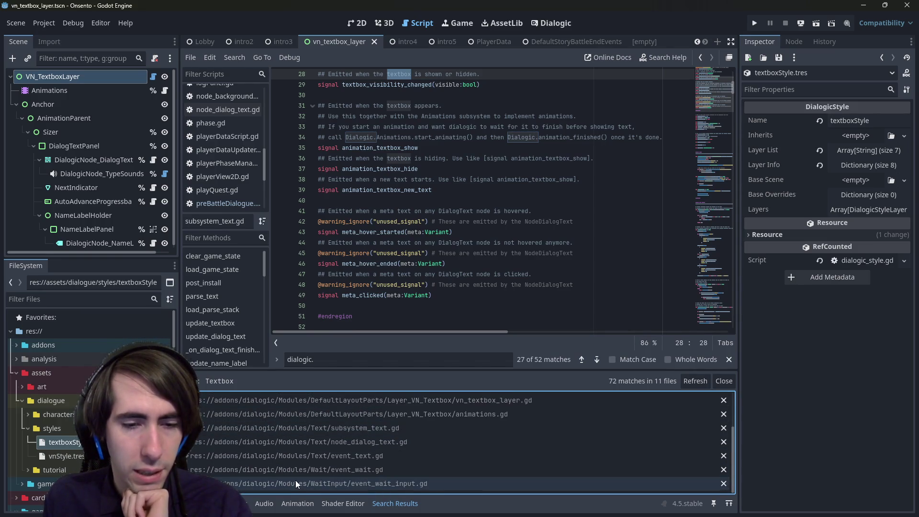
{"action": "scroll", "coordinate": [294, 478], "scroll_direction": "up", "scroll_amount": 3}
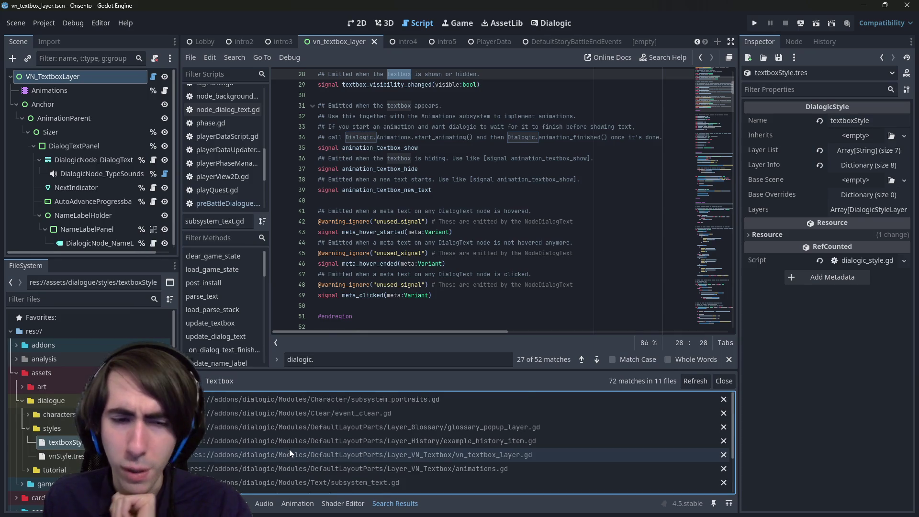
{"action": "scroll", "coordinate": [290, 449], "scroll_direction": "down", "scroll_amount": 3}
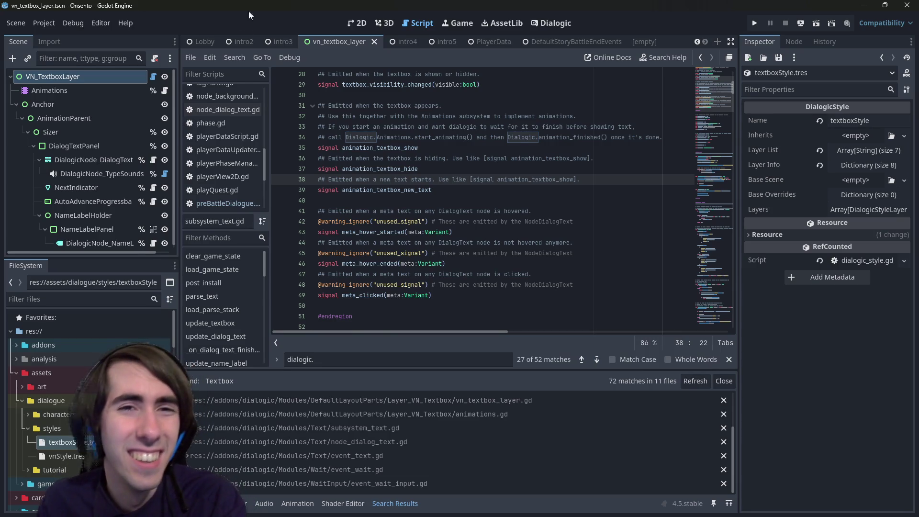
{"action": "left_click", "coordinate": [353, 25]}
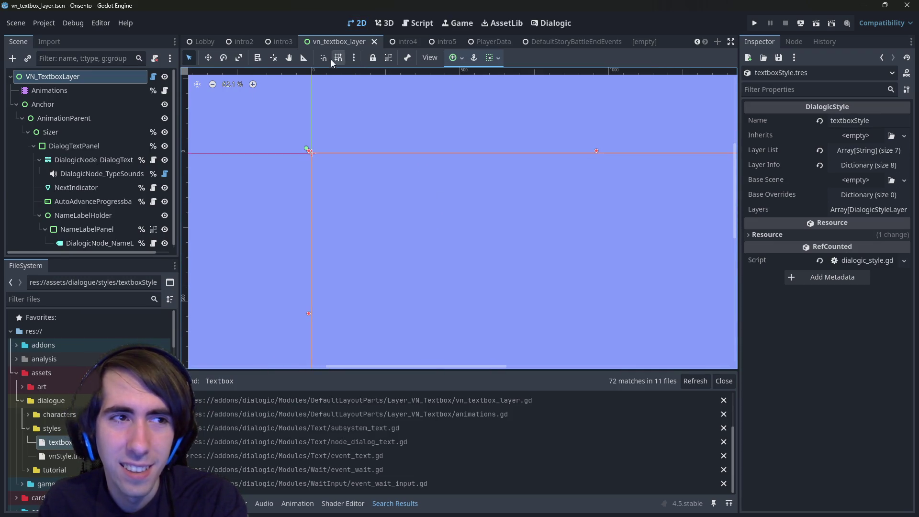
- Open the intro2 scene, select PreBattleDialogue, and bring up the Intro2 script and Dialogic timeline
{"action": "left_click", "coordinate": [243, 42]}
{"action": "left_click", "coordinate": [135, 91]}
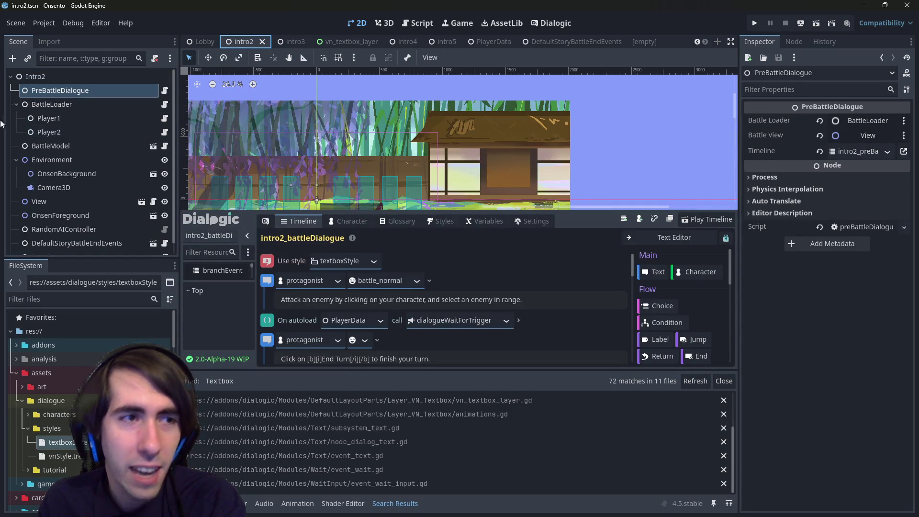
{"action": "left_click", "coordinate": [14, 105]}
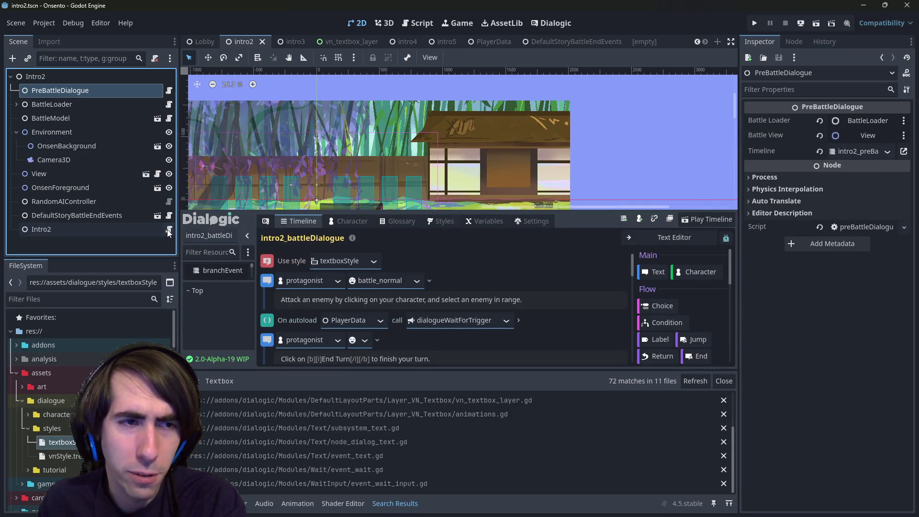
{"action": "left_click", "coordinate": [169, 229]}
{"action": "left_click", "coordinate": [553, 23]}
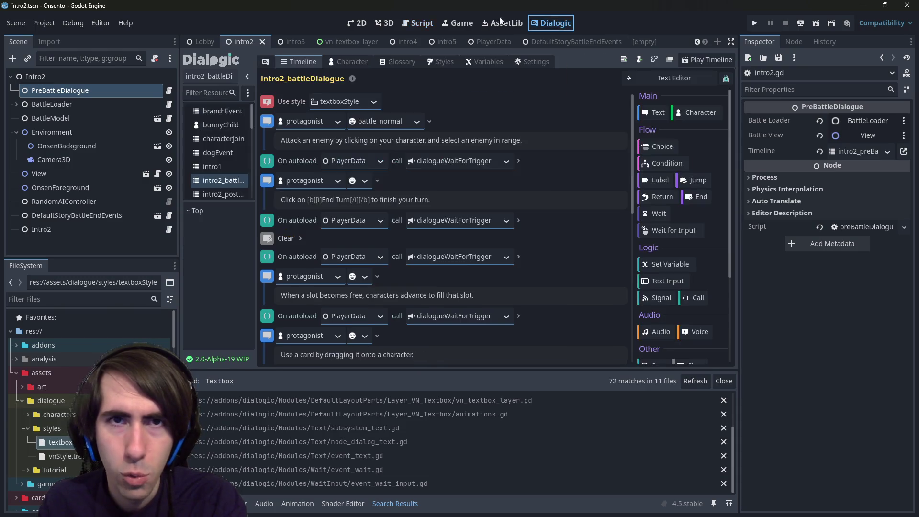
{"action": "left_click", "coordinate": [409, 24]}
{"action": "scroll", "coordinate": [422, 255], "scroll_direction": "up", "scroll_amount": 5}
- Scroll through intro2.gd's tutorial functions, then jump to Dialogic.paused's definition in DialogicGameHandler.gd
{"action": "scroll", "coordinate": [422, 256], "scroll_direction": "down", "scroll_amount": 5}
{"action": "scroll", "coordinate": [427, 262], "scroll_direction": "up", "scroll_amount": 5}
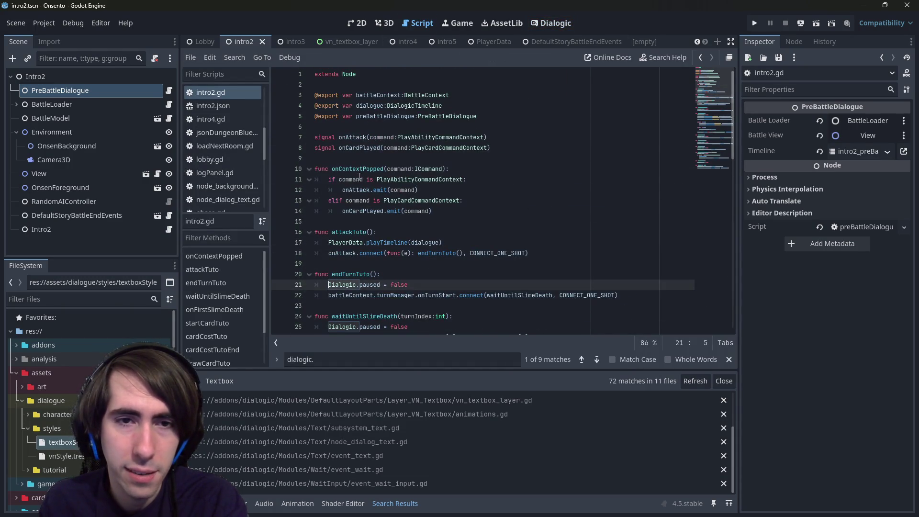
{"action": "scroll", "coordinate": [354, 313], "scroll_direction": "down", "scroll_amount": 9}
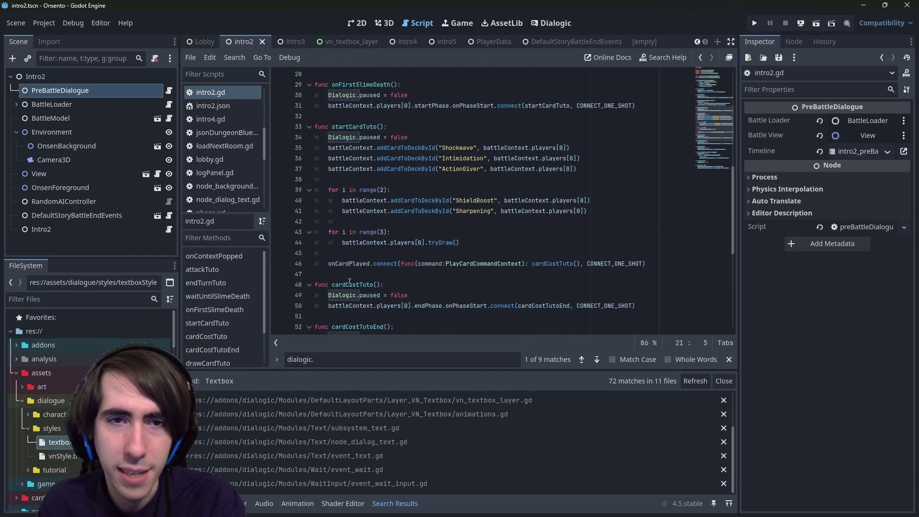
{"action": "scroll", "coordinate": [338, 279], "scroll_direction": "down", "scroll_amount": 7}
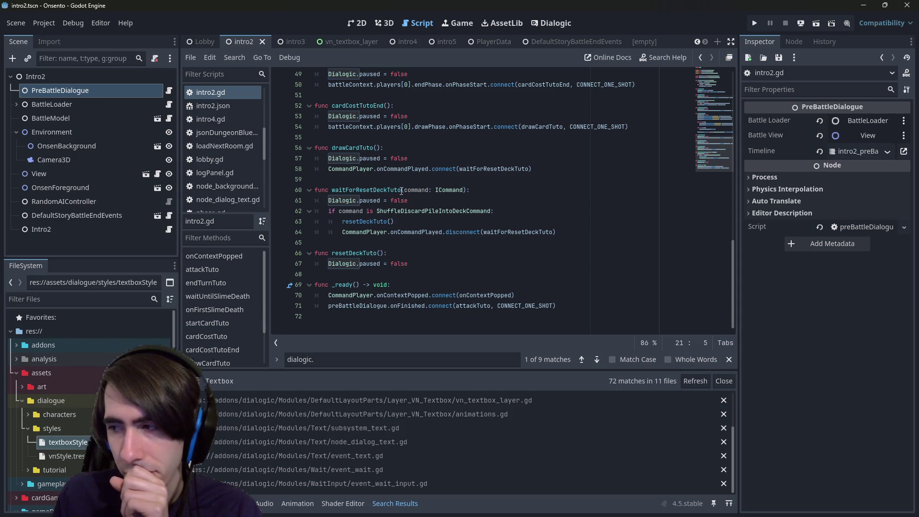
{"action": "scroll", "coordinate": [399, 154], "scroll_direction": "up", "scroll_amount": 1}
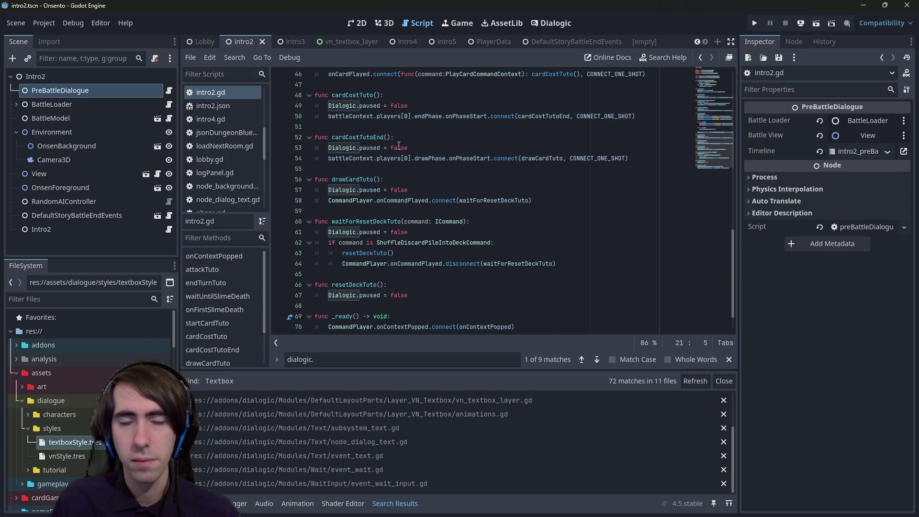
{"action": "left_click", "coordinate": [372, 231], "text": "ctrl"}
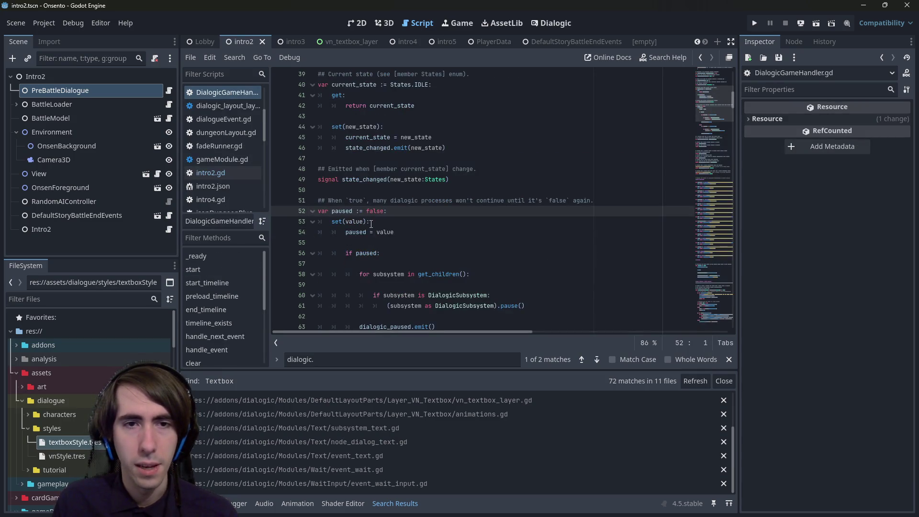
{"action": "left_click", "coordinate": [418, 200]}
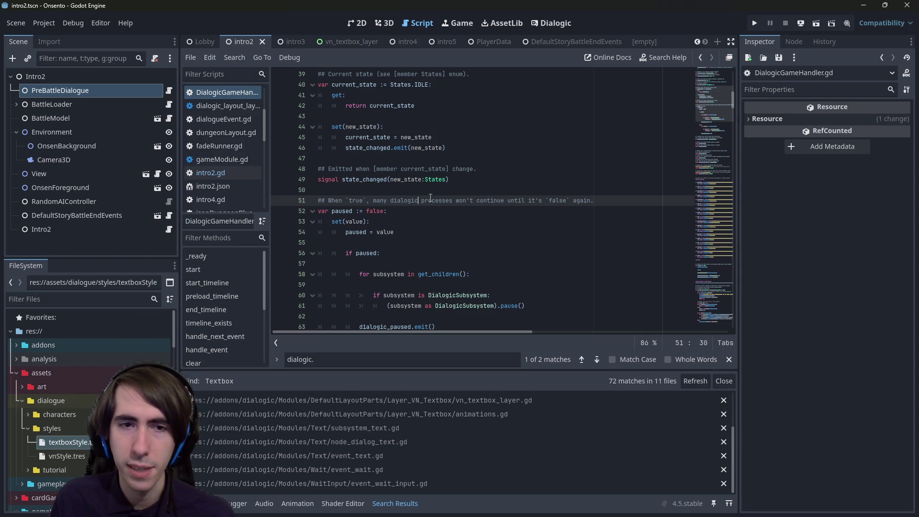
{"action": "scroll", "coordinate": [430, 198], "scroll_direction": "down", "scroll_amount": 4}
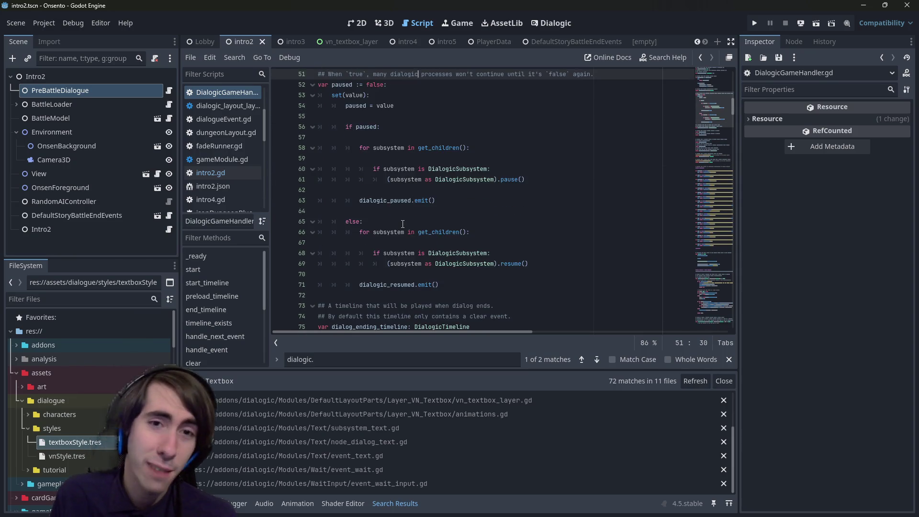
{"action": "scroll", "coordinate": [402, 224], "scroll_direction": "down", "scroll_amount": 1}
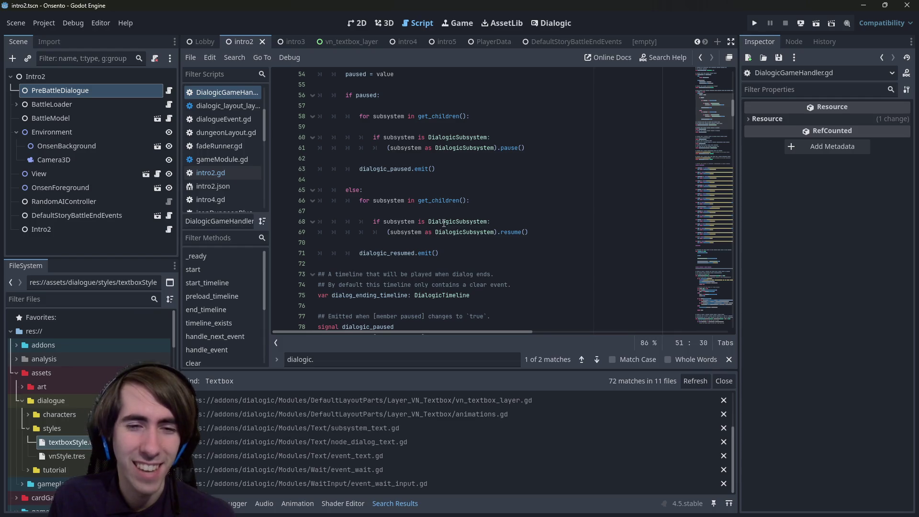
{"action": "double_click", "coordinate": [485, 275]}
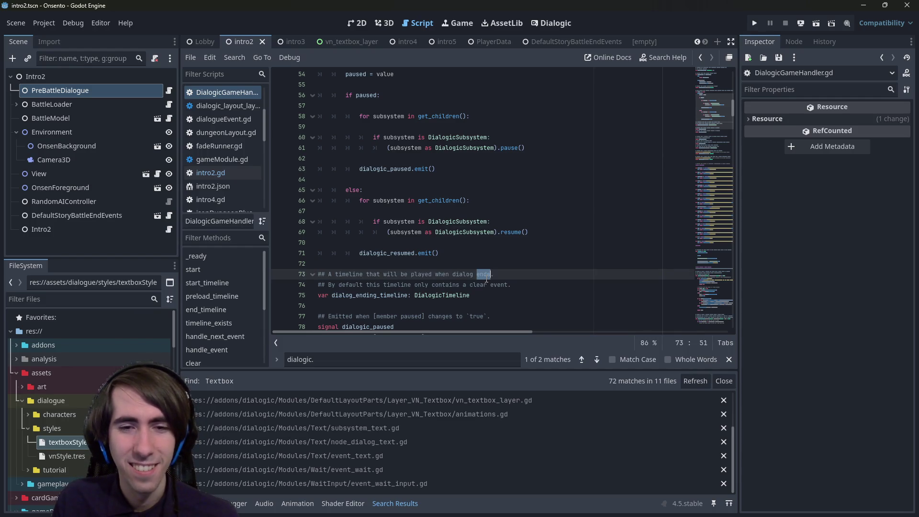
{"action": "left_click", "coordinate": [498, 274]}
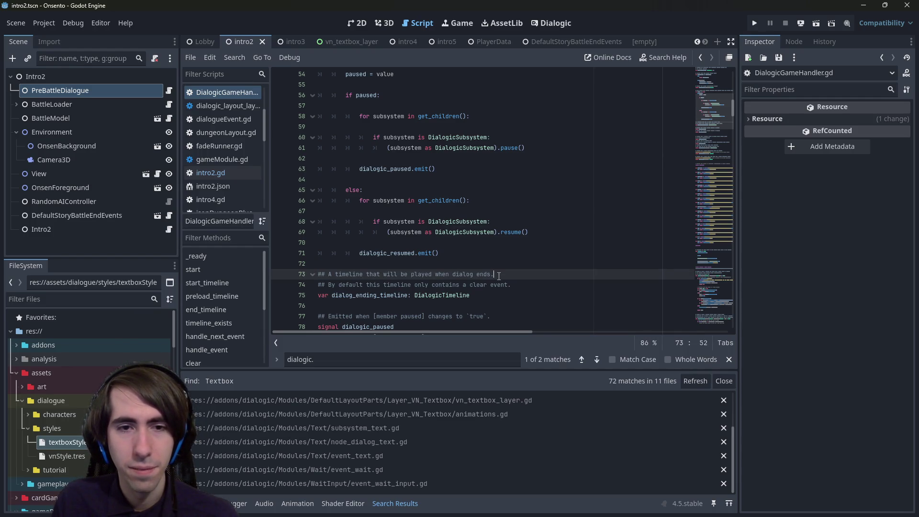
{"action": "left_click_drag", "start_coordinate": [528, 284], "coordinate": [306, 274]}
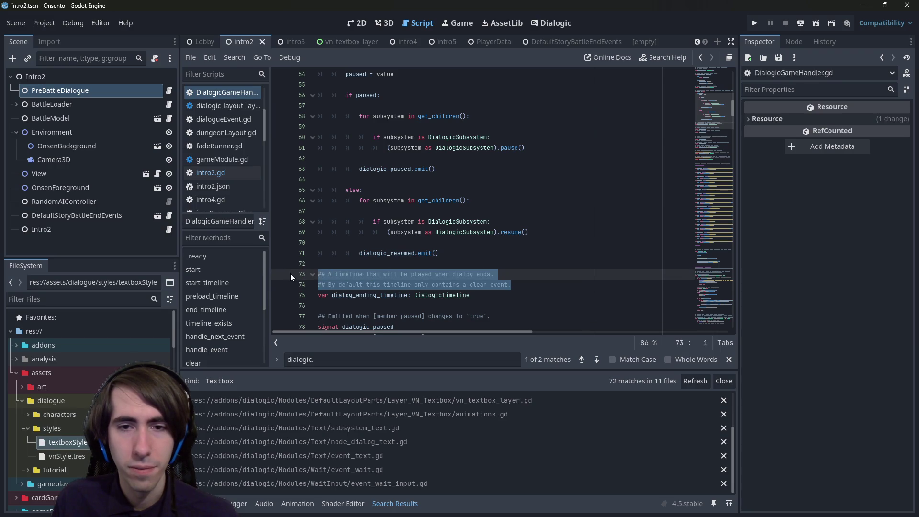
{"action": "scroll", "coordinate": [465, 283], "scroll_direction": "down", "scroll_amount": 1}
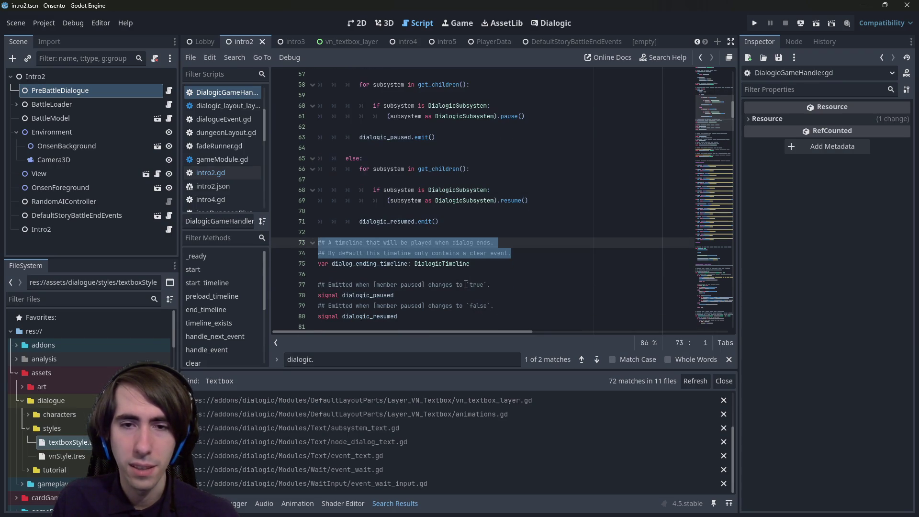
{"action": "scroll", "coordinate": [466, 285], "scroll_direction": "down", "scroll_amount": 2}
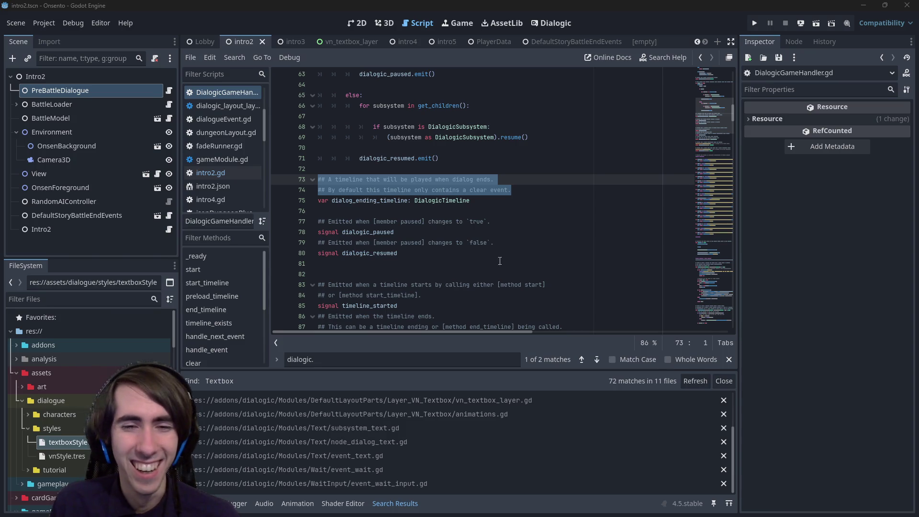
{"action": "left_click", "coordinate": [375, 264]}
{"action": "scroll", "coordinate": [374, 282], "scroll_direction": "down", "scroll_amount": 1}
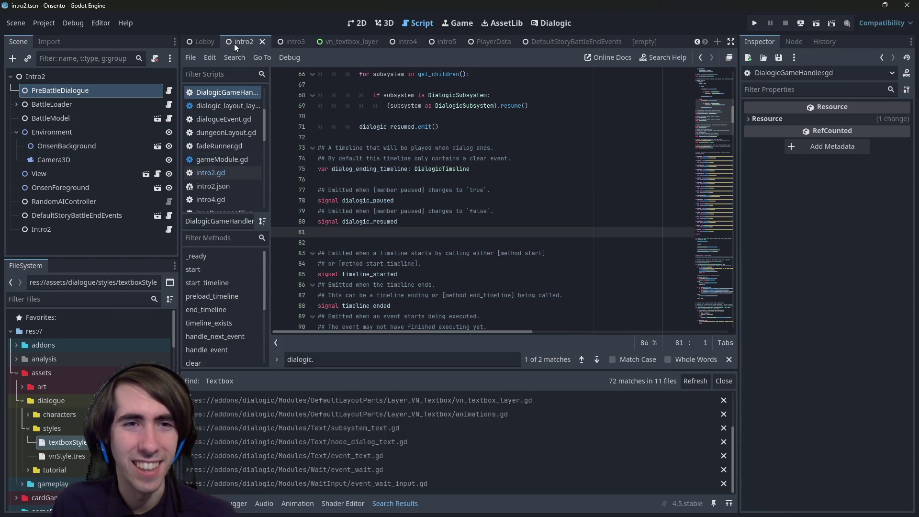
{"action": "left_click", "coordinate": [357, 24]}
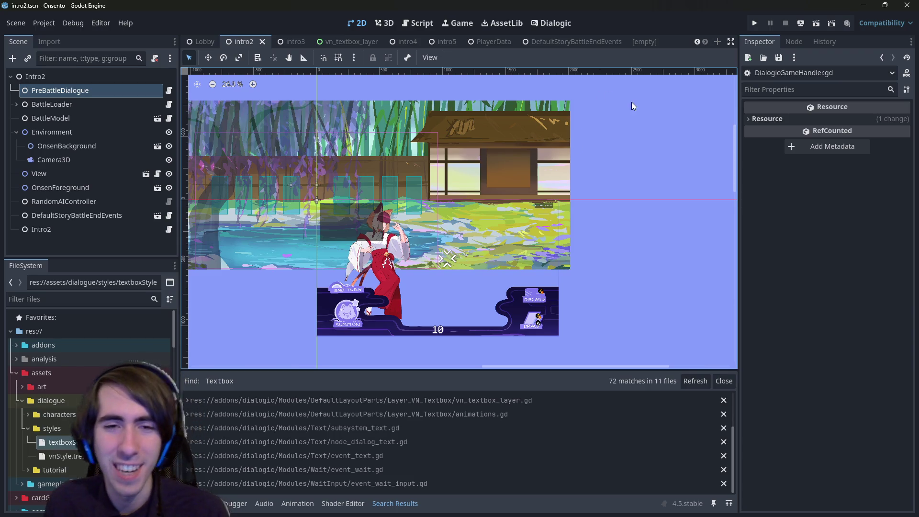
{"action": "left_click", "coordinate": [426, 29]}
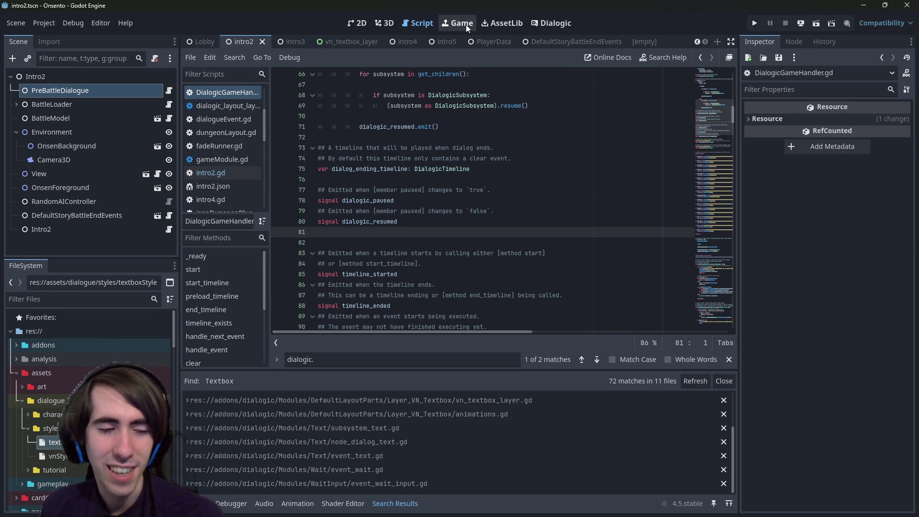
{"action": "left_click", "coordinate": [360, 22]}
{"action": "left_click", "coordinate": [421, 24]}
{"action": "scroll", "coordinate": [398, 243], "scroll_direction": "up", "scroll_amount": 3}
{"action": "scroll", "coordinate": [398, 243], "scroll_direction": "down", "scroll_amount": 3}
{"action": "scroll", "coordinate": [400, 239], "scroll_direction": "up", "scroll_amount": 2}
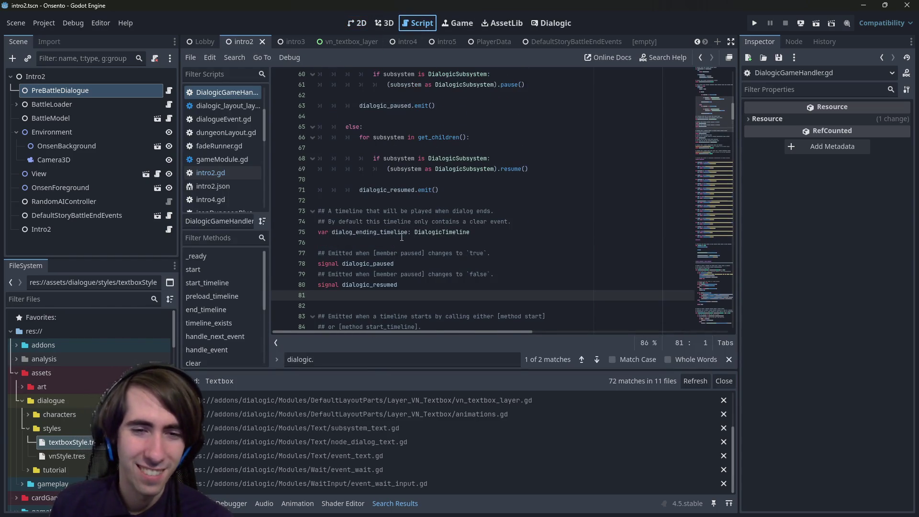
{"action": "scroll", "coordinate": [398, 238], "scroll_direction": "up", "scroll_amount": 12}
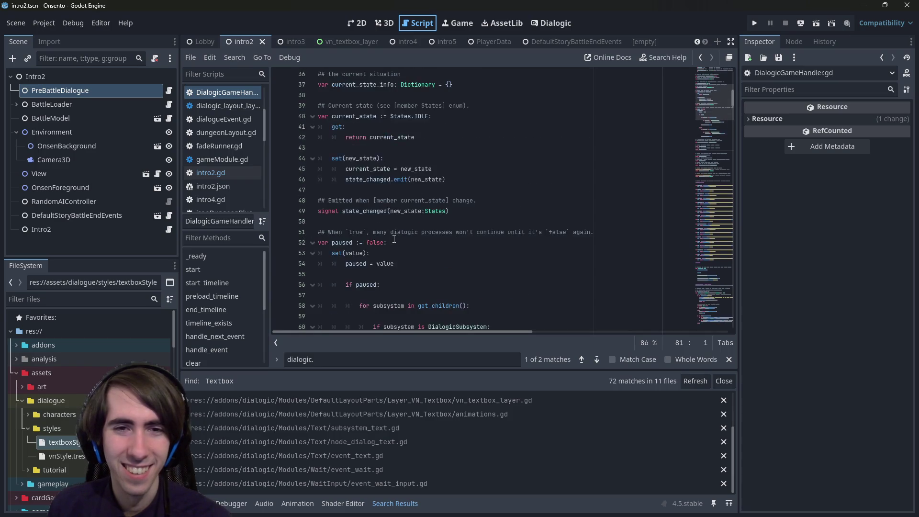
{"action": "scroll", "coordinate": [390, 240], "scroll_direction": "up", "scroll_amount": 8}
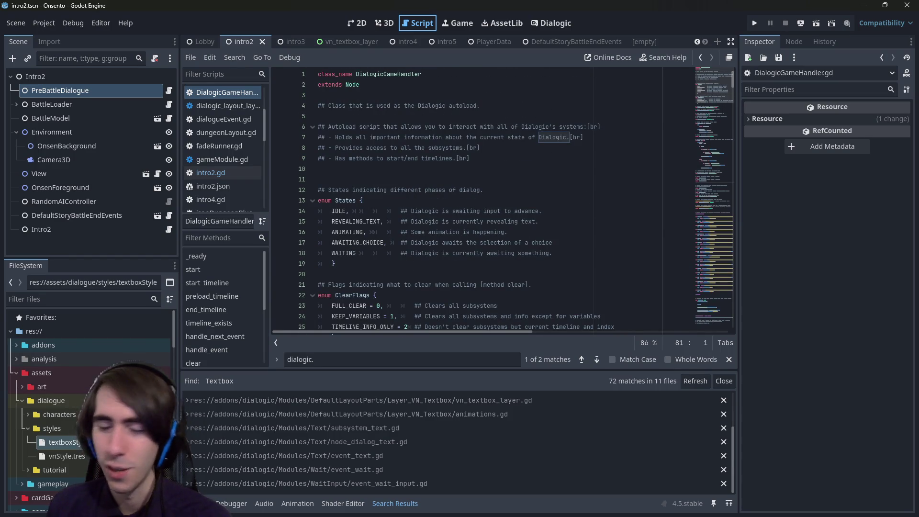
{"action": "scroll", "coordinate": [554, 260], "scroll_direction": "down", "scroll_amount": 20}
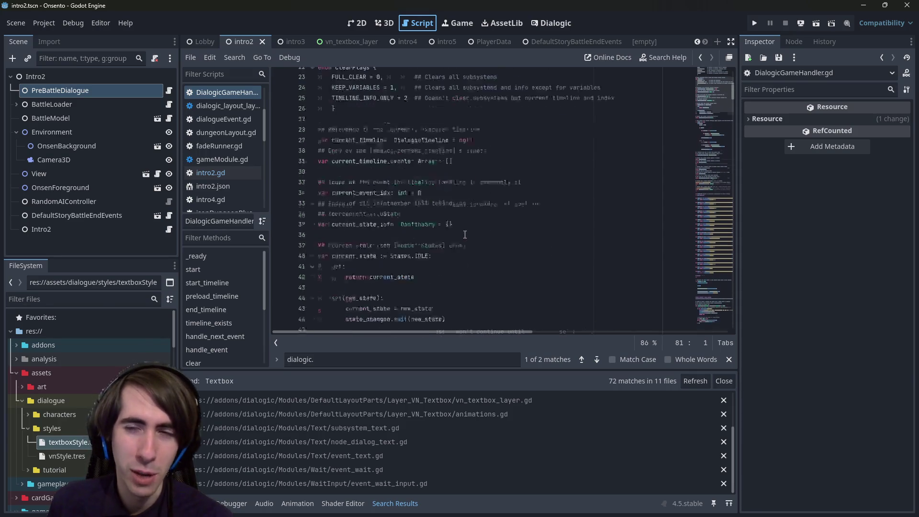
{"action": "scroll", "coordinate": [419, 253], "scroll_direction": "down", "scroll_amount": 13}
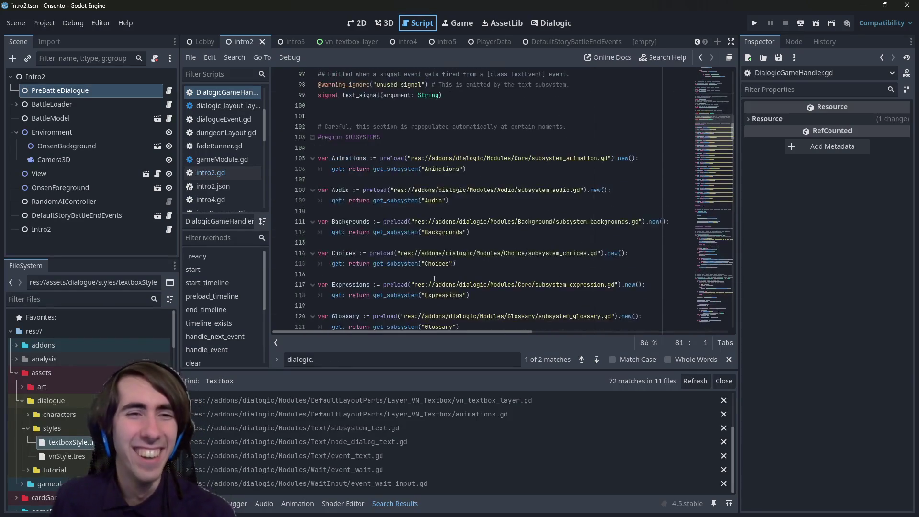
- Open intro2.gd and select the Dialogic unpause line in resetDeckTuto
{"action": "left_click", "coordinate": [209, 172]}
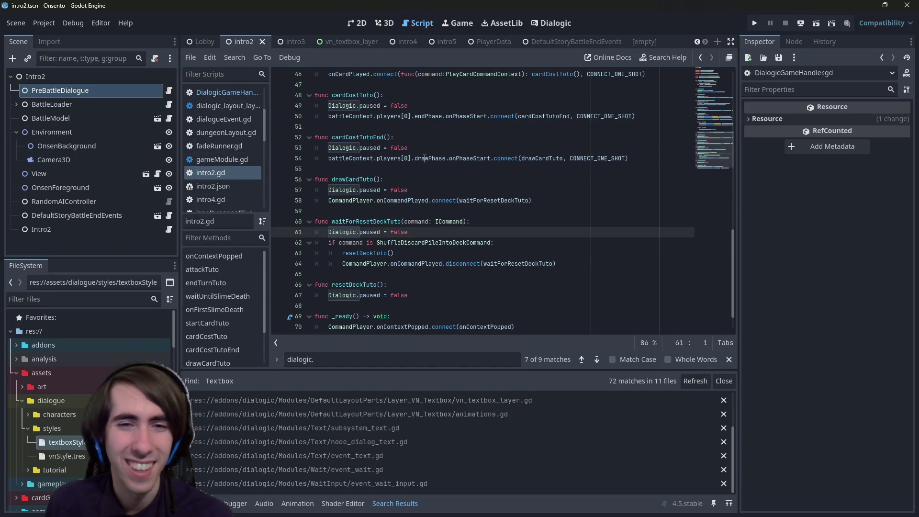
{"action": "scroll", "coordinate": [479, 202], "scroll_direction": "down", "scroll_amount": 1}
{"action": "left_click", "coordinate": [415, 264]}
{"action": "left_click_drag", "start_coordinate": [415, 263], "coordinate": [297, 263]}
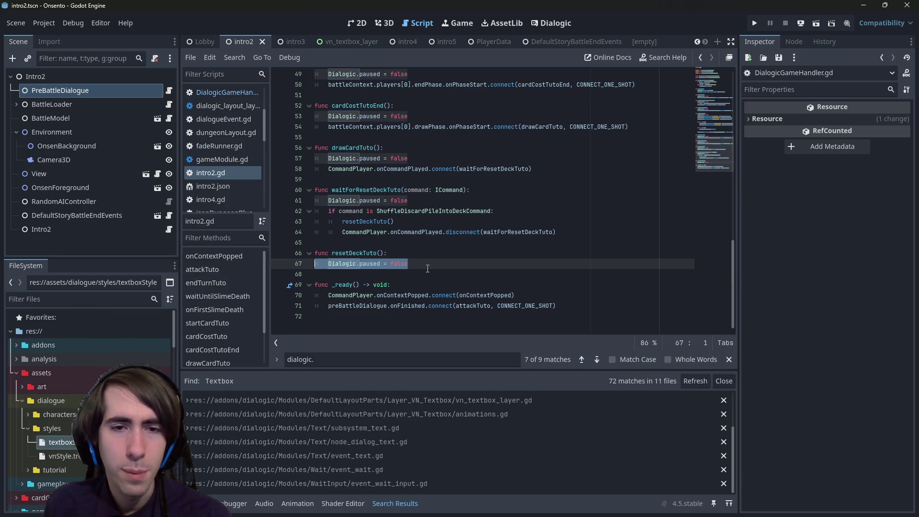
{"action": "scroll", "coordinate": [417, 254], "scroll_direction": "up", "scroll_amount": 12}
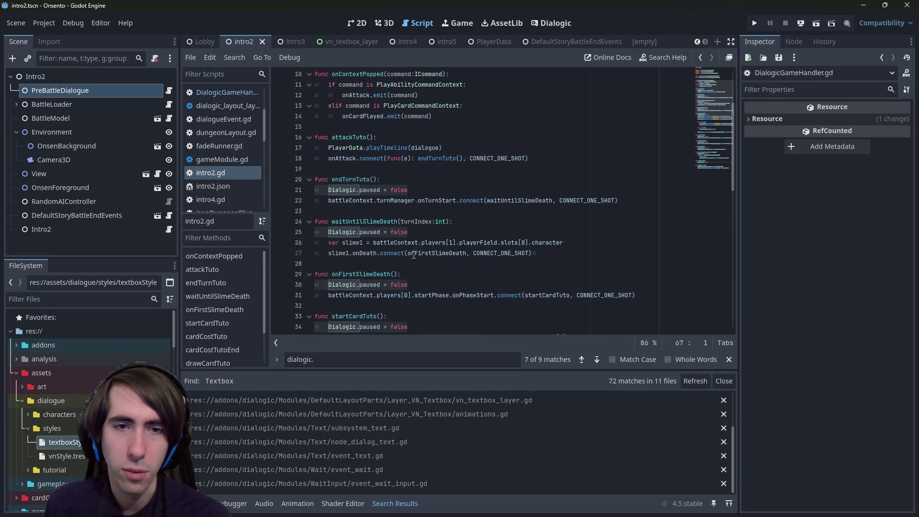
{"action": "scroll", "coordinate": [415, 254], "scroll_direction": "up", "scroll_amount": 3}
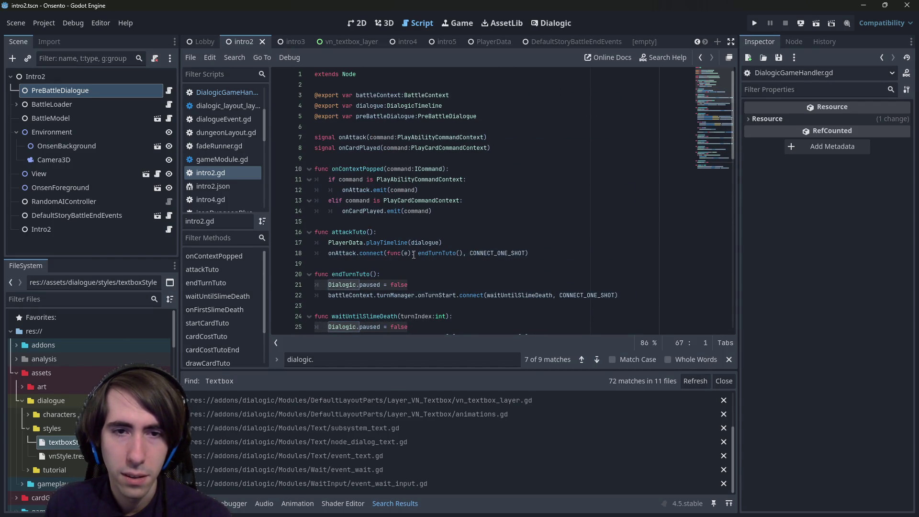
- Try replacing line 17's playTimeline call with Dialogic.start(dialogue), then undo and save intro2.gd
{"action": "double_click", "coordinate": [405, 242]}
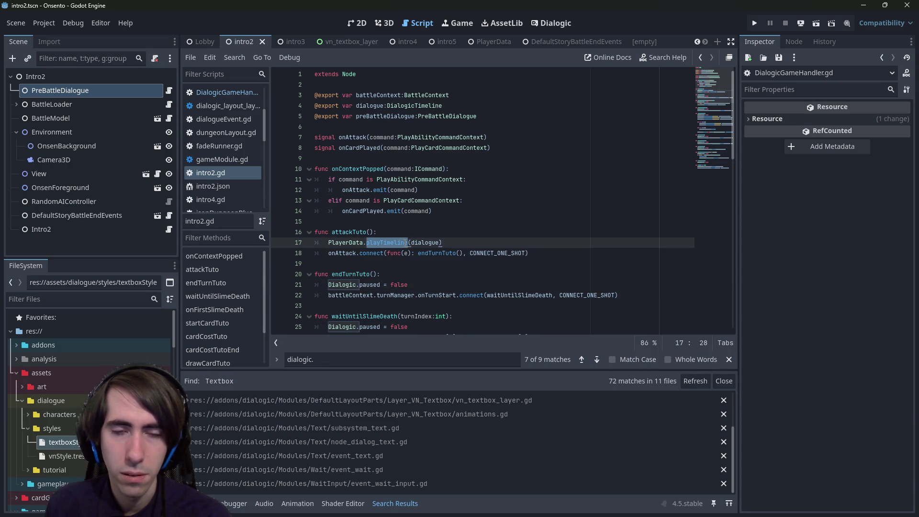
{"action": "left_click", "coordinate": [399, 242]}
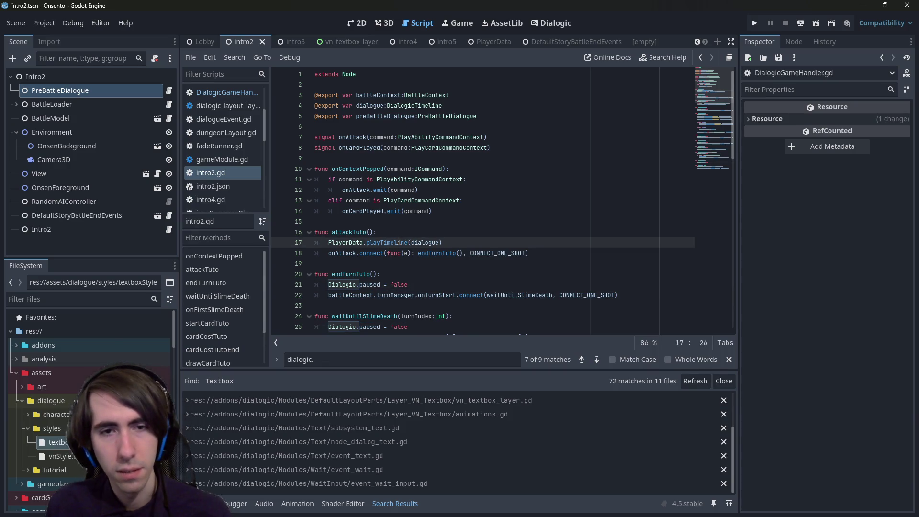
{"action": "key", "text": "End"}
{"action": "key", "text": "Return"}
{"action": "type", "text": "Dialogic.start(dialogue)"}
{"action": "key", "text": "Up"}
{"action": "key", "text": "End"}
{"action": "key", "text": "BackSpace"}
{"action": "key", "text": "BackSpace"}
{"action": "key", "text": "BackSpace"}
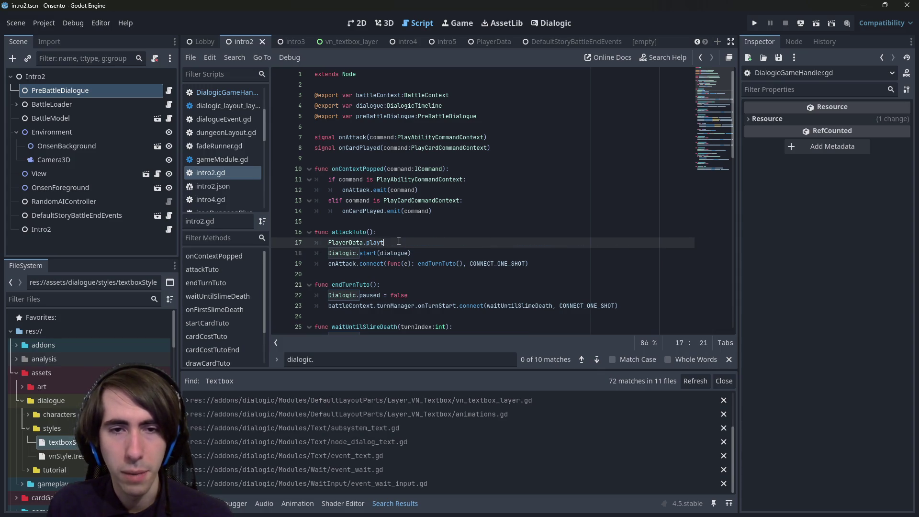
{"action": "key", "text": "BackSpace"}
{"action": "key", "text": "BackSpace"}
{"action": "key", "text": "BackSpace"}
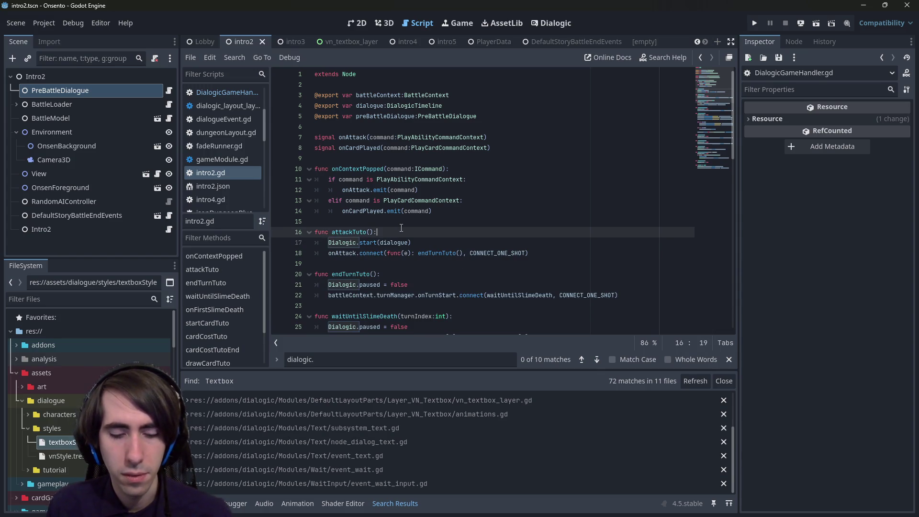
{"action": "key", "text": "ctrl+z"}
{"action": "key", "text": "ctrl+z"}
{"action": "key", "text": "ctrl+z"}
{"action": "key", "text": "ctrl+s"}
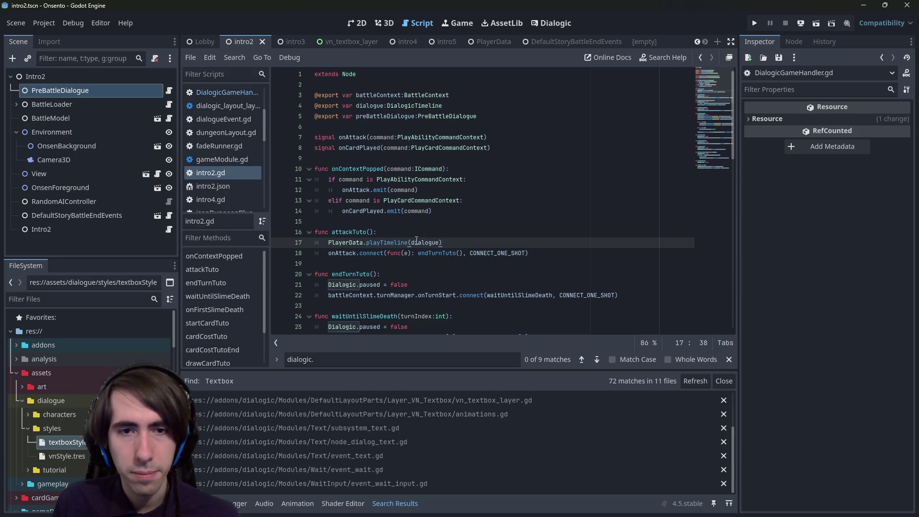
- Check the playTimeline definition, return to intro2.gd and select endTurnTuto's unpause line
{"action": "left_click", "coordinate": [405, 243], "text": "ctrl"}
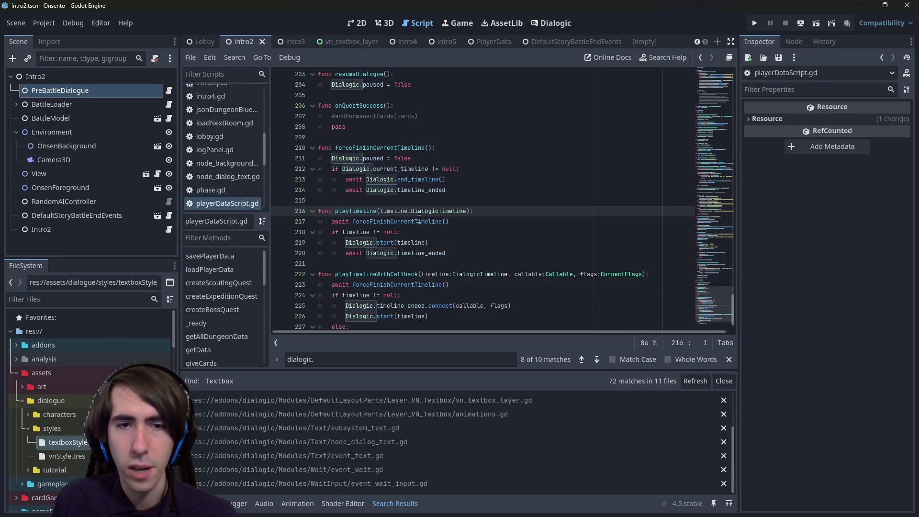
{"action": "key", "text": "alt+Left"}
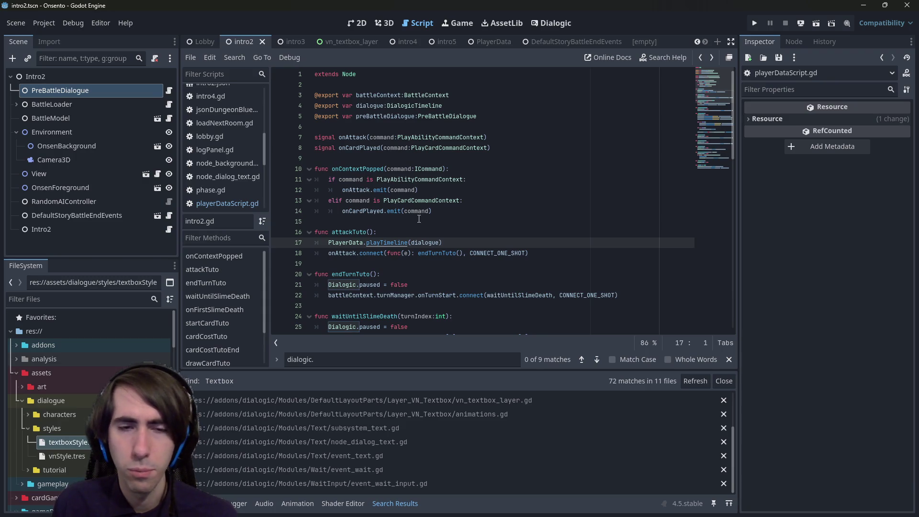
{"action": "left_click_drag", "start_coordinate": [428, 284], "coordinate": [305, 289]}
{"action": "key", "text": "ctrl+c"}
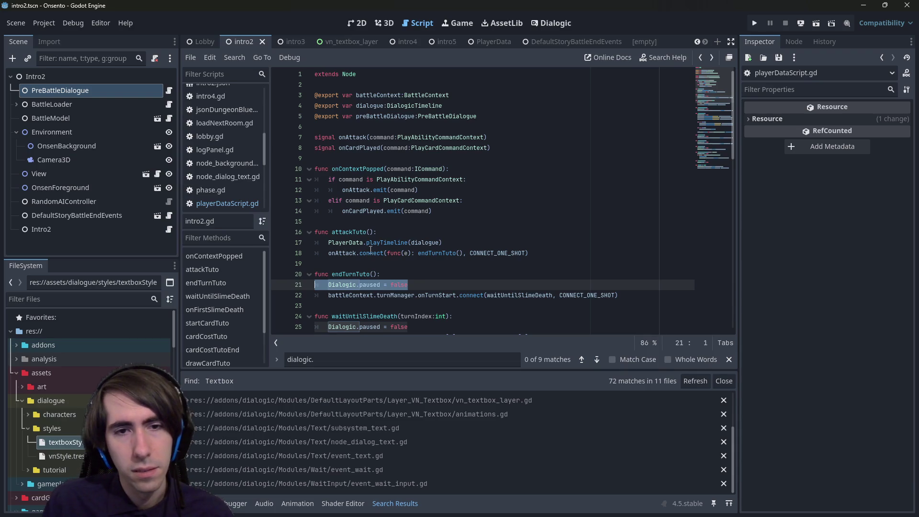
- Add Dialogic.paused = false as the first line of attackTuto()
{"action": "left_click", "coordinate": [404, 231]}
{"action": "key", "text": "Return"}
{"action": "key", "text": "ctrl+v"}
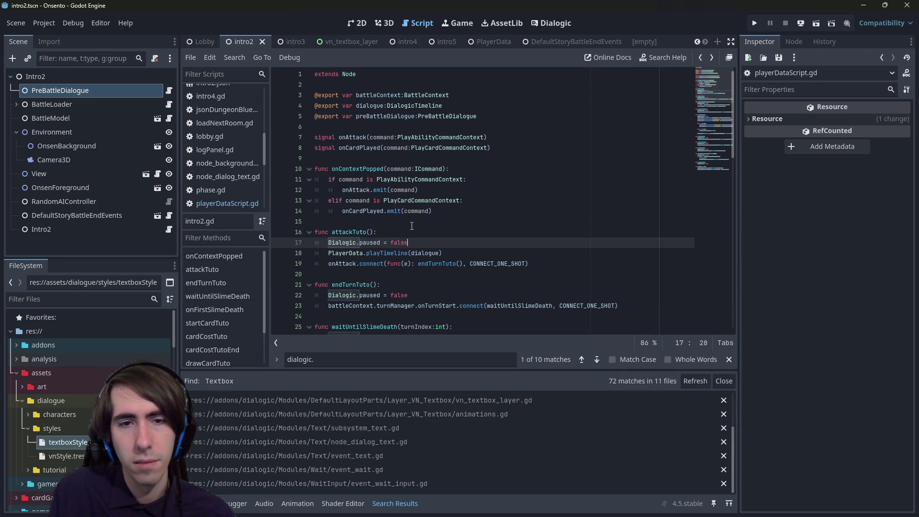
- Comment out endTurnTuto's Dialogic.paused = false line with Ctrl+K
{"action": "scroll", "coordinate": [373, 242], "scroll_direction": "down", "scroll_amount": 1}
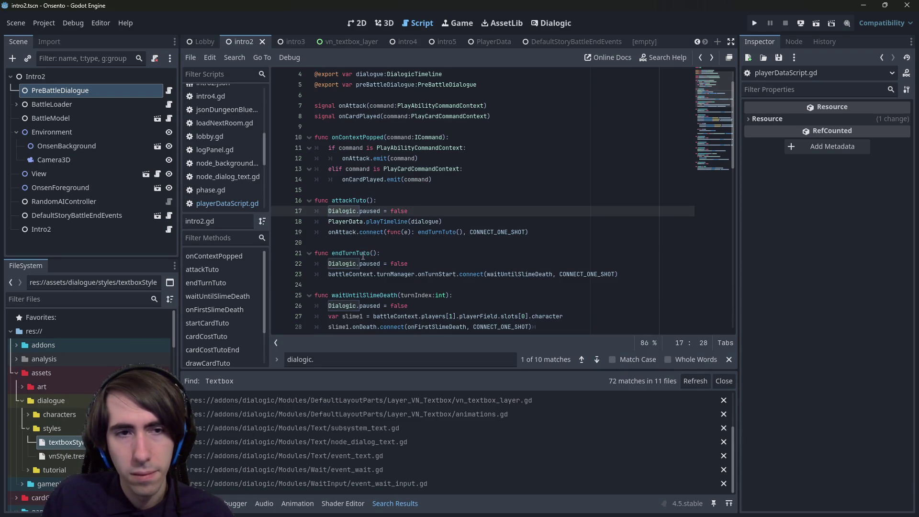
{"action": "triple_click", "coordinate": [363, 253]}
{"action": "left_click_drag", "start_coordinate": [432, 258], "coordinate": [308, 262]}
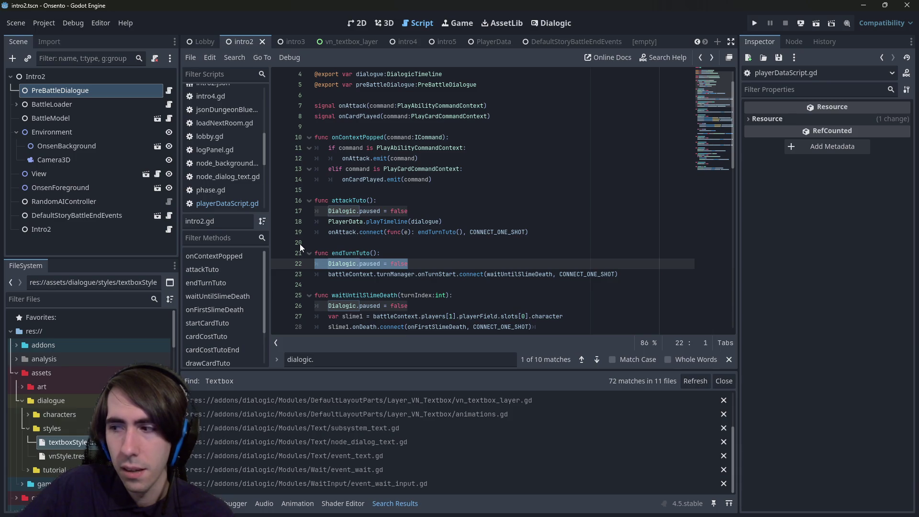
{"action": "key", "text": "ctrl+k"}
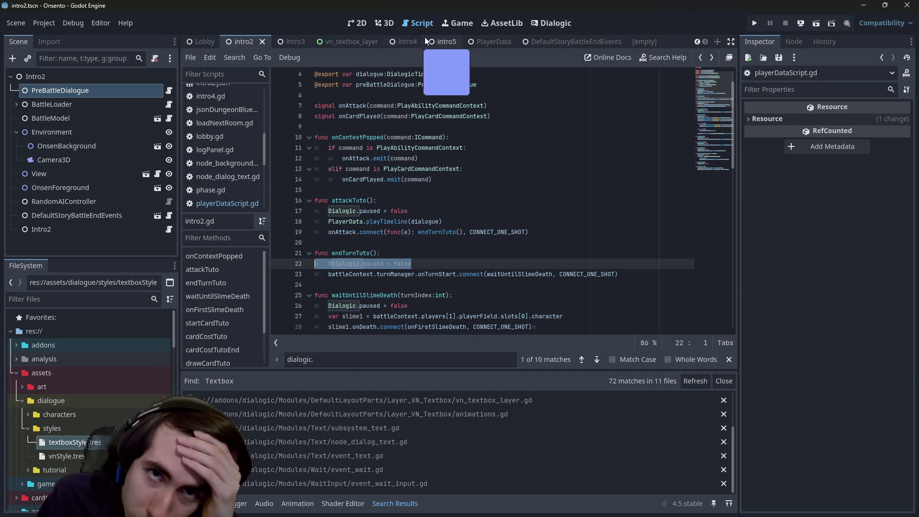
{"action": "scroll", "coordinate": [316, 41], "scroll_direction": "up", "scroll_amount": 2}
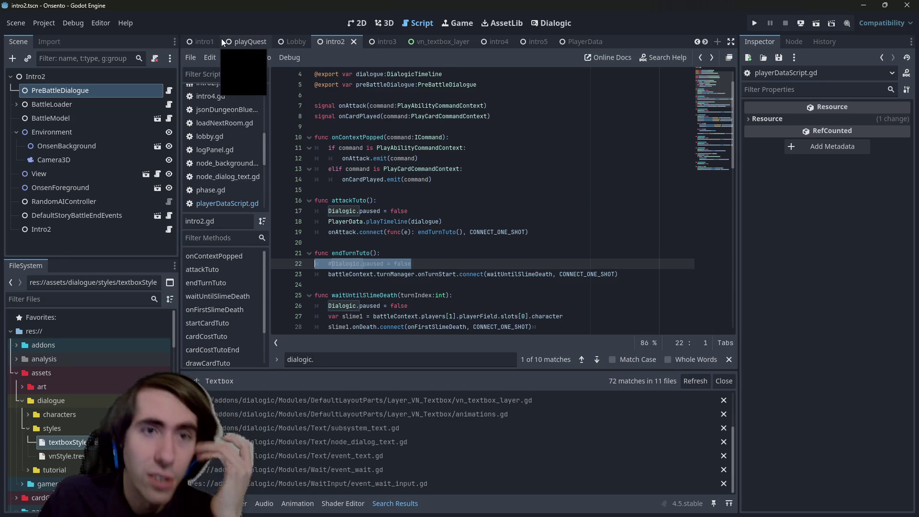
{"action": "left_click", "coordinate": [228, 39]}
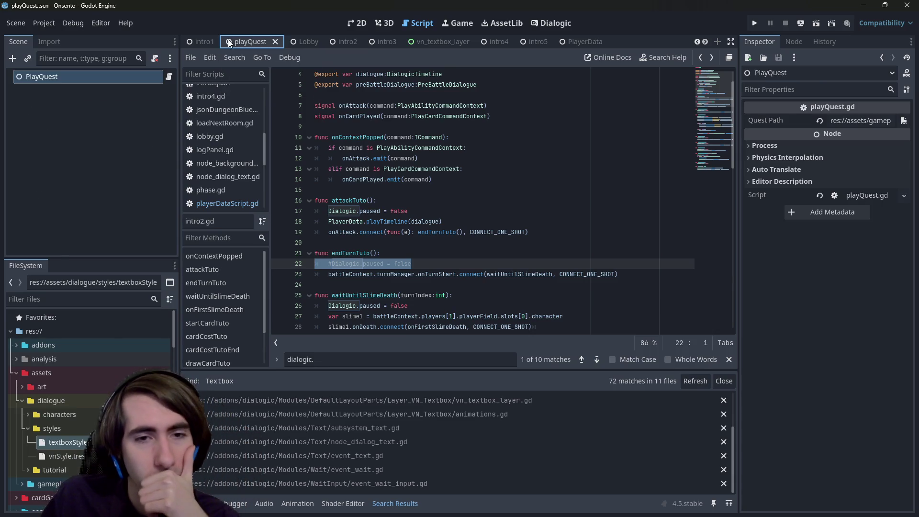
- Run the playQuest scene and advance through the opening dialogue
{"action": "left_click", "coordinate": [817, 22]}
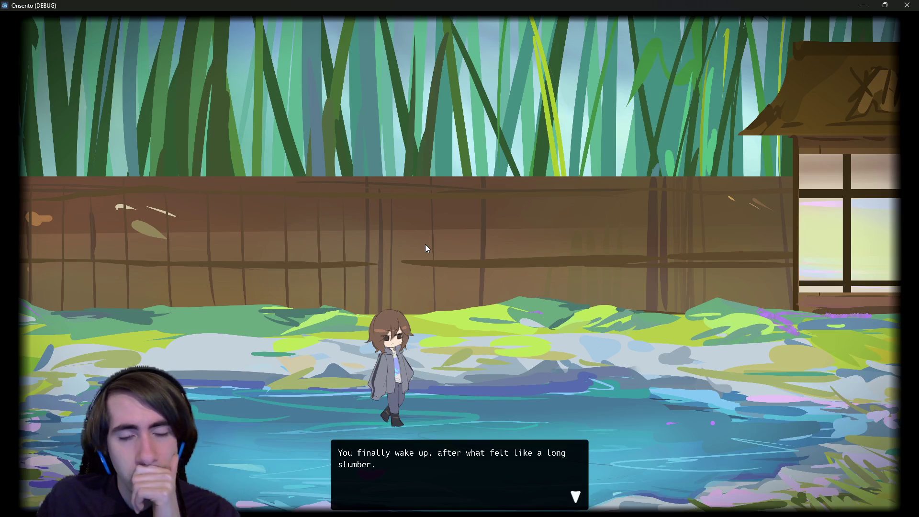
{"action": "left_click", "coordinate": [425, 245]}
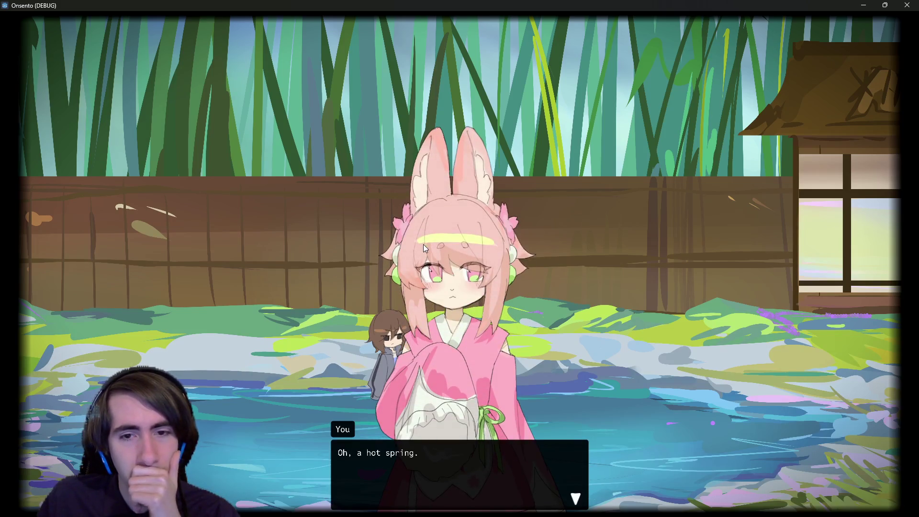
{"action": "left_click", "coordinate": [422, 244]}
{"action": "left_click", "coordinate": [413, 240]}
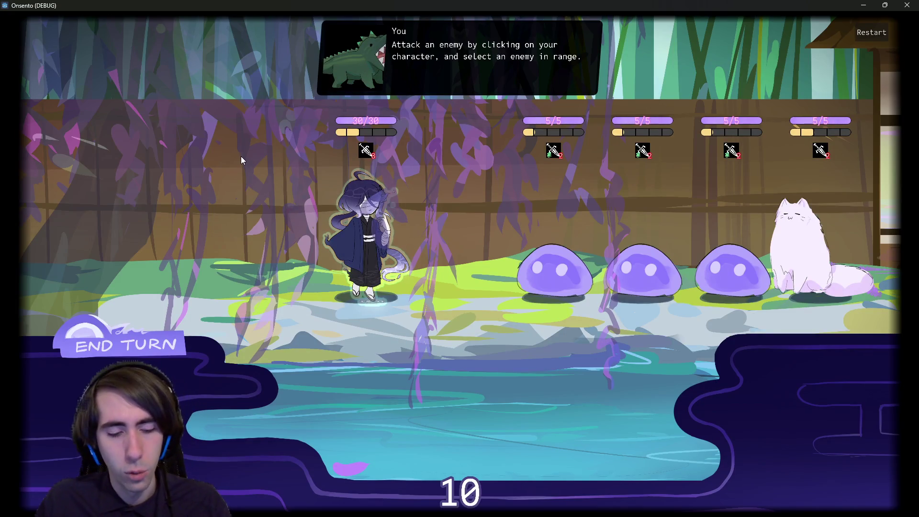
- End the player's turn despite the warning, then close the running game
{"action": "left_click", "coordinate": [139, 343]}
{"action": "left_click", "coordinate": [138, 345]}
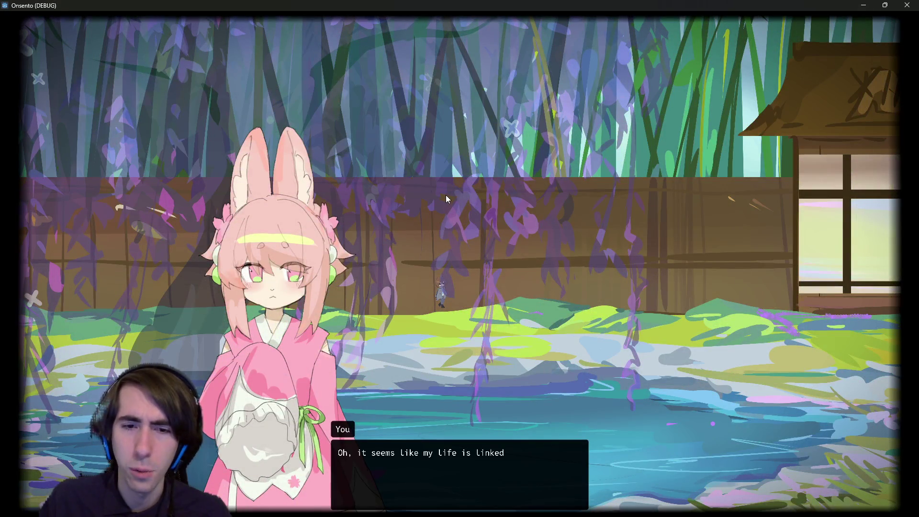
{"action": "left_click", "coordinate": [903, 4]}
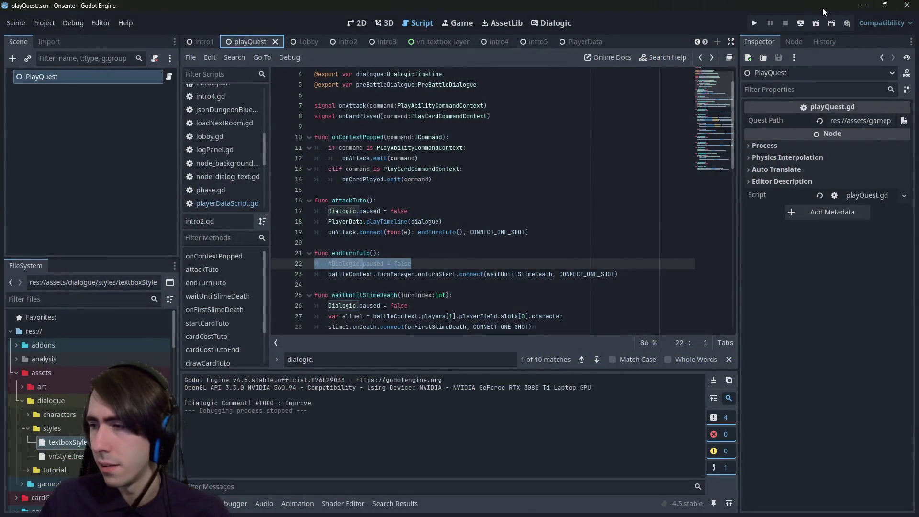
- Restore the Dialogic.paused = false line in endTurnTuto and run the playQuest scene
{"action": "left_click", "coordinate": [377, 232]}
{"action": "key", "text": "ctrl+shift+f"}
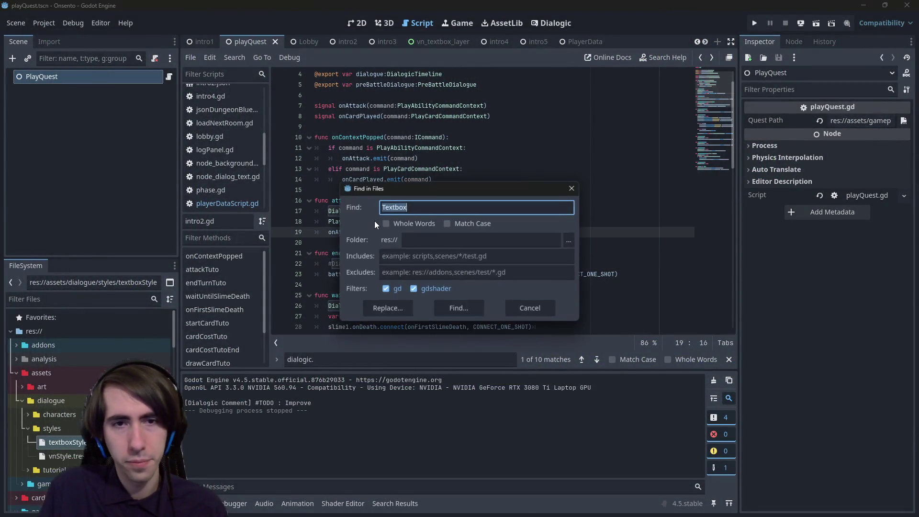
{"action": "key", "text": "Escape"}
{"action": "key", "text": "ctrl+z"}
{"action": "key", "text": "F5"}
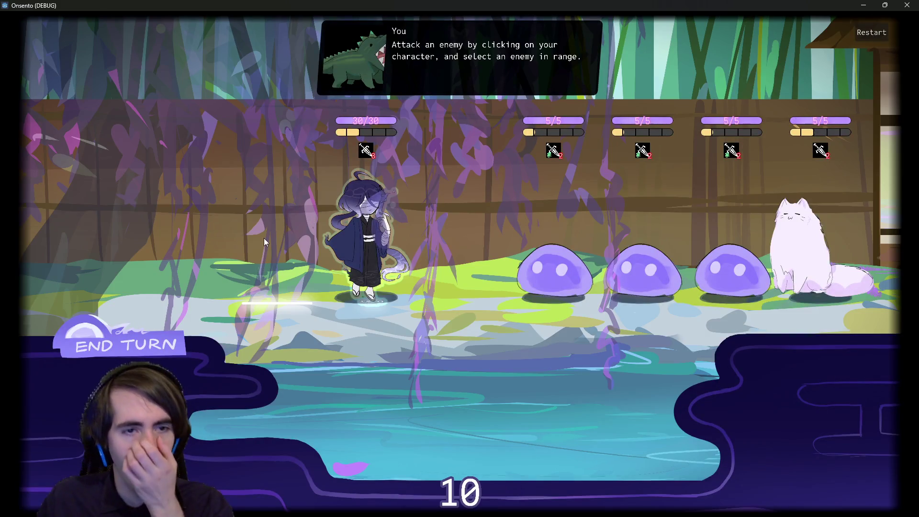
- End the player's battle turn, confirm past the warning, and close the game
{"action": "left_click", "coordinate": [122, 340]}
{"action": "left_click", "coordinate": [122, 341]}
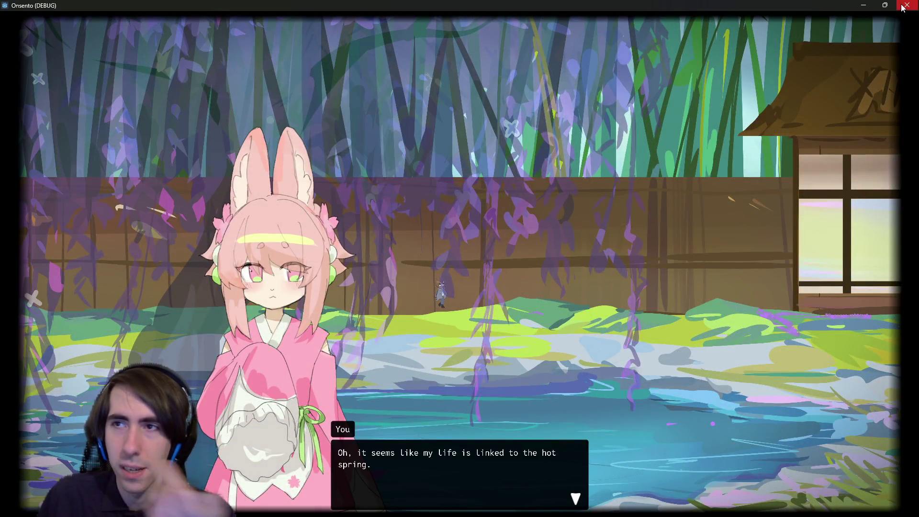
{"action": "left_click", "coordinate": [903, 7]}
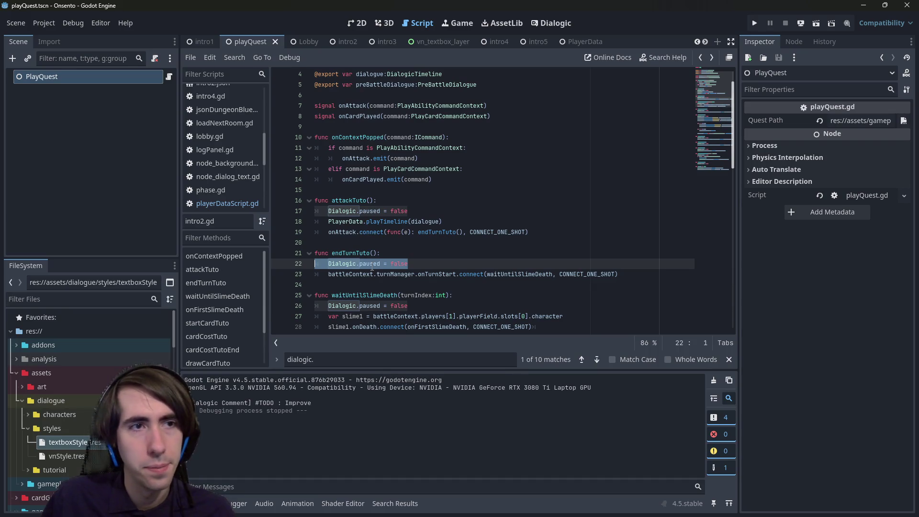
- Place the caret at the end of line 21 and start a project-wide Find in Files
{"action": "mouse_move", "coordinate": [373, 267]}
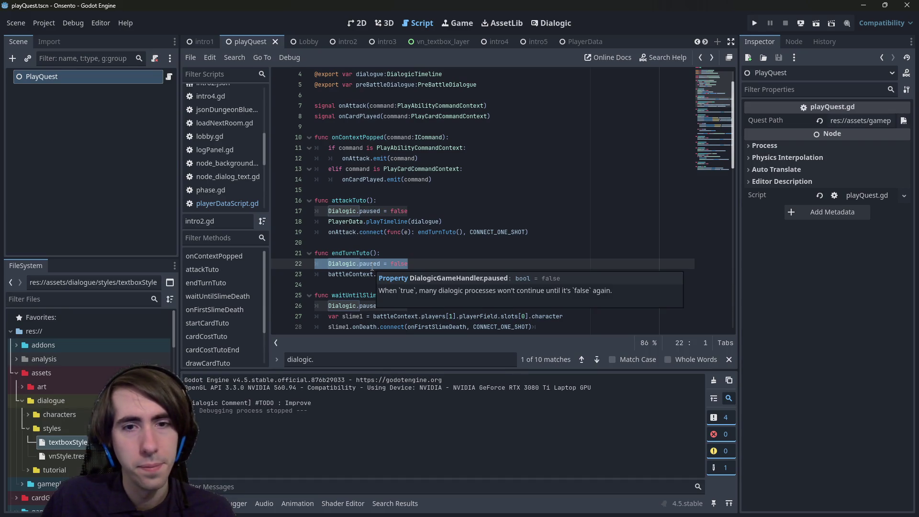
{"action": "left_click", "coordinate": [464, 248]}
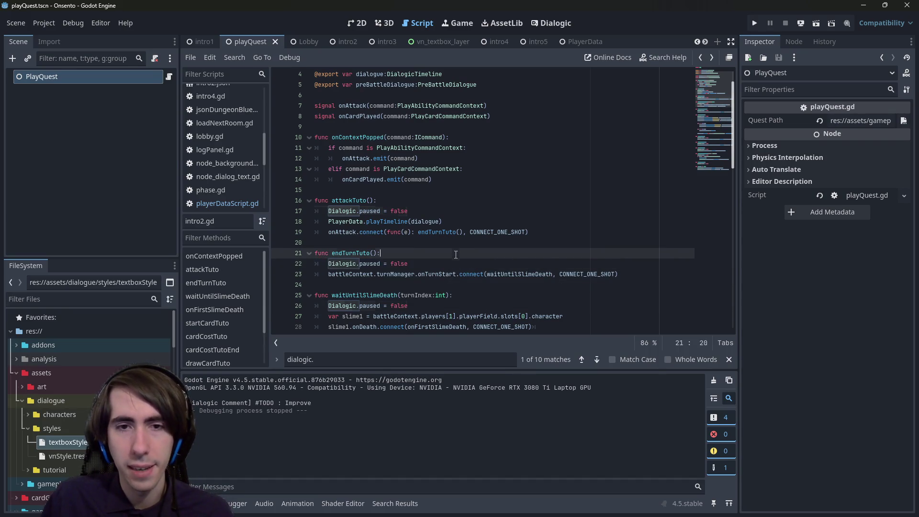
{"action": "key", "text": "ctrl+shift+f"}
- Search all project files for '.visible =' and scroll through the 125 matches
{"action": "type", "text": ".visible "}
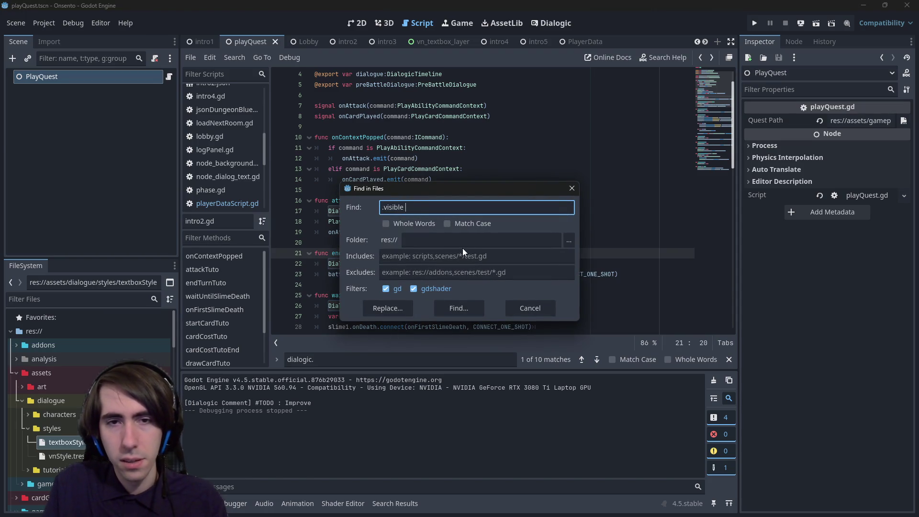
{"action": "type", "text": "= true"}
{"action": "key", "text": "BackSpace"}
{"action": "key", "text": "BackSpace"}
{"action": "key", "text": "BackSpace"}
{"action": "key", "text": "Return"}
{"action": "scroll", "coordinate": [483, 441], "scroll_direction": "down", "scroll_amount": 5}
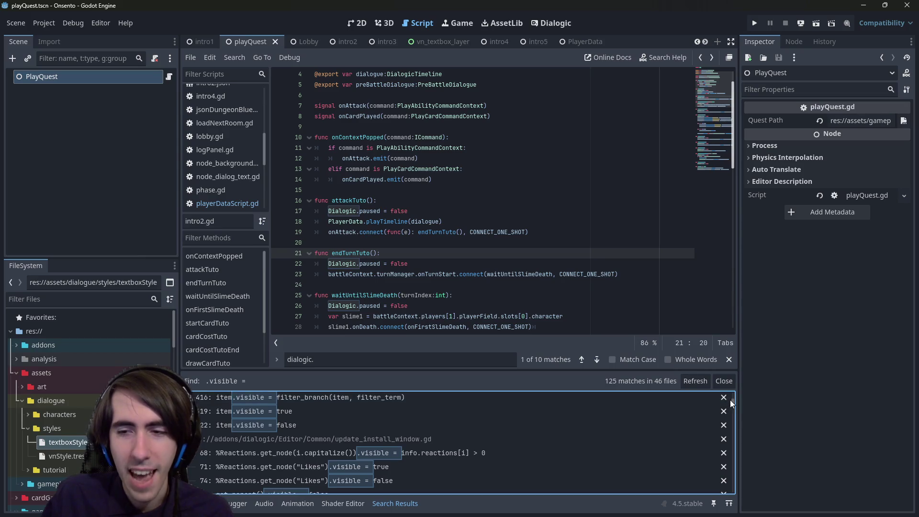
{"action": "left_click_drag", "start_coordinate": [734, 400], "coordinate": [726, 489]}
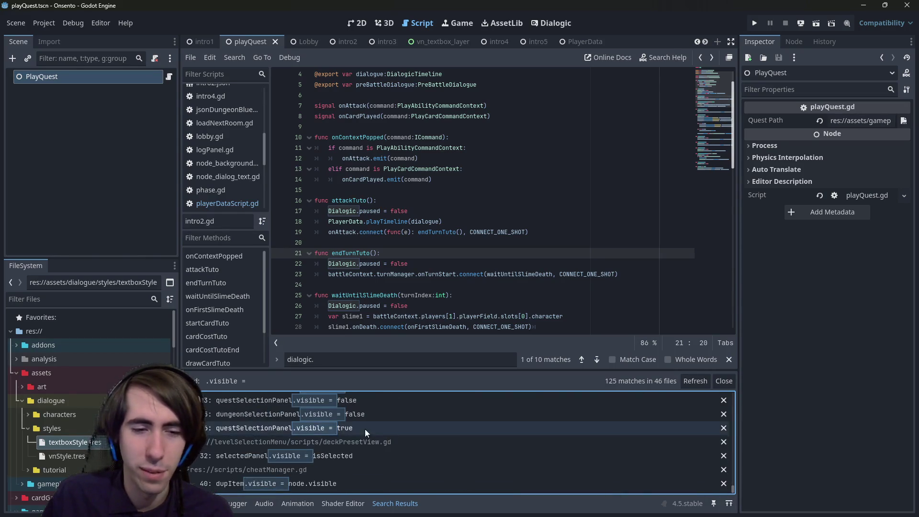
- Inspect the dupItem match in cheatManager.gd and the selectedPanel match in deckPresetView.gd
{"action": "left_click", "coordinate": [318, 481]}
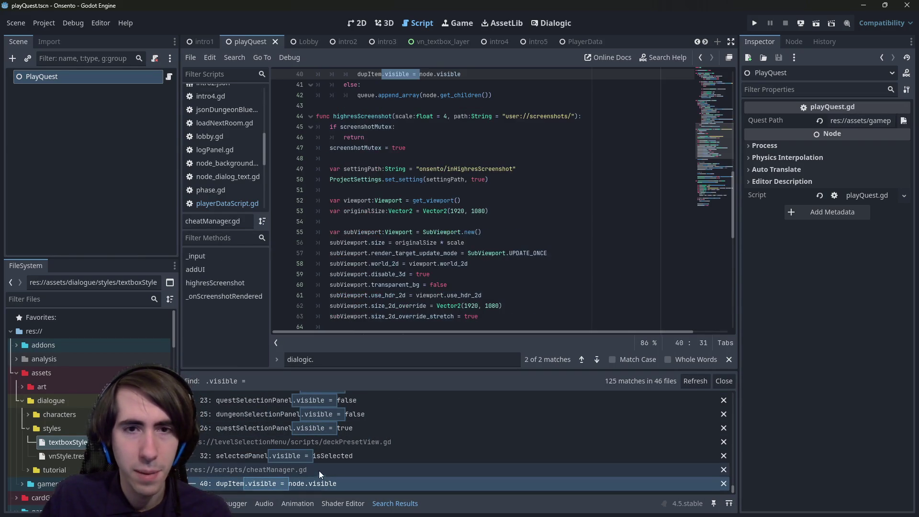
{"action": "scroll", "coordinate": [397, 282], "scroll_direction": "up", "scroll_amount": 7}
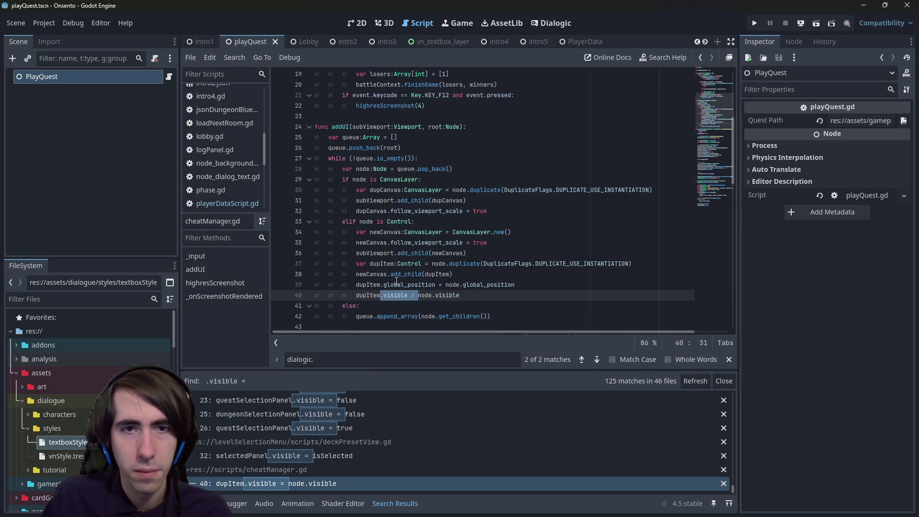
{"action": "left_click", "coordinate": [370, 456]}
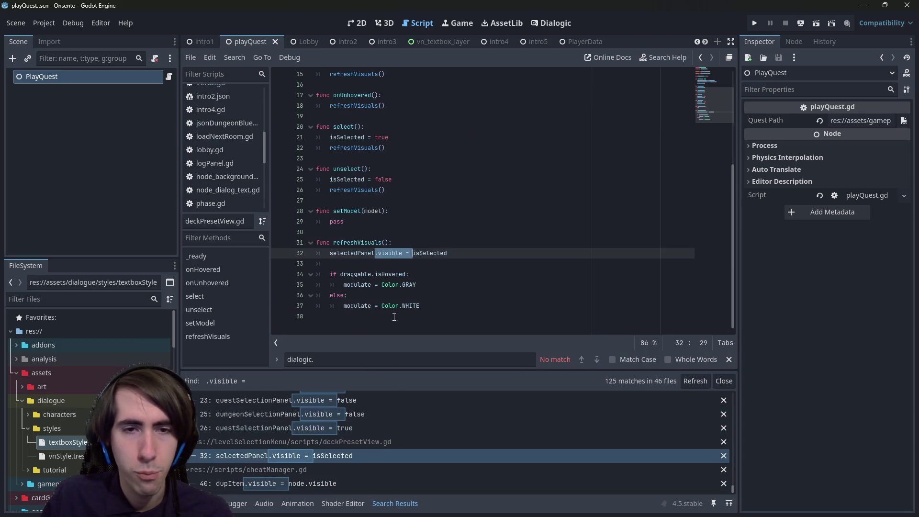
{"action": "scroll", "coordinate": [394, 317], "scroll_direction": "up", "scroll_amount": 1}
{"action": "scroll", "coordinate": [355, 445], "scroll_direction": "up", "scroll_amount": 3}
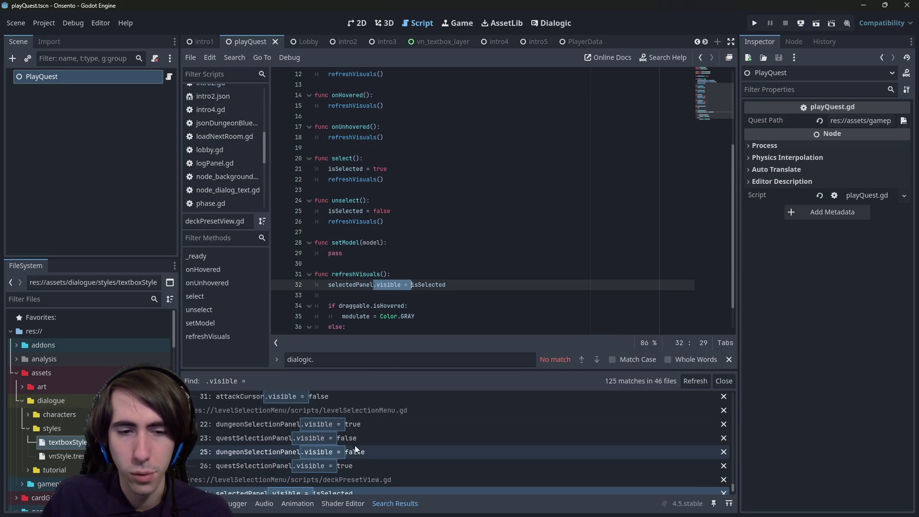
{"action": "scroll", "coordinate": [343, 433], "scroll_direction": "up", "scroll_amount": 5}
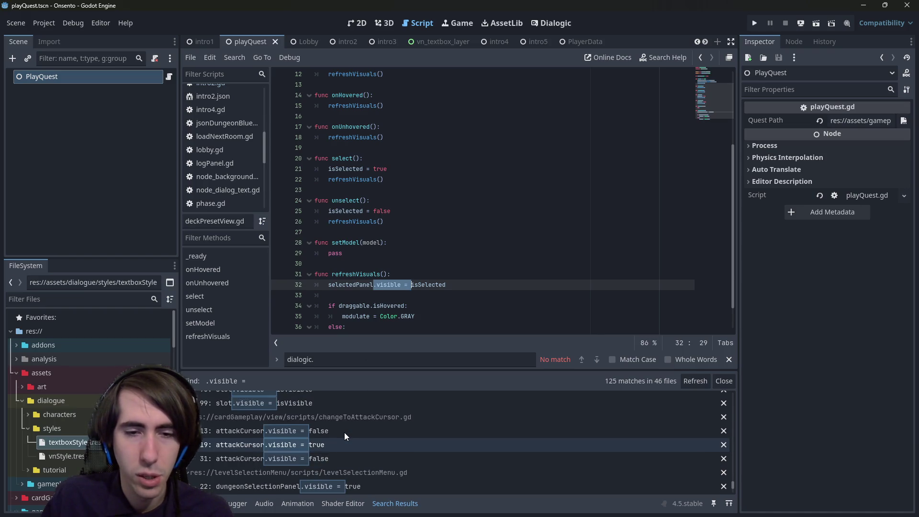
{"action": "scroll", "coordinate": [344, 432], "scroll_direction": "up", "scroll_amount": 1}
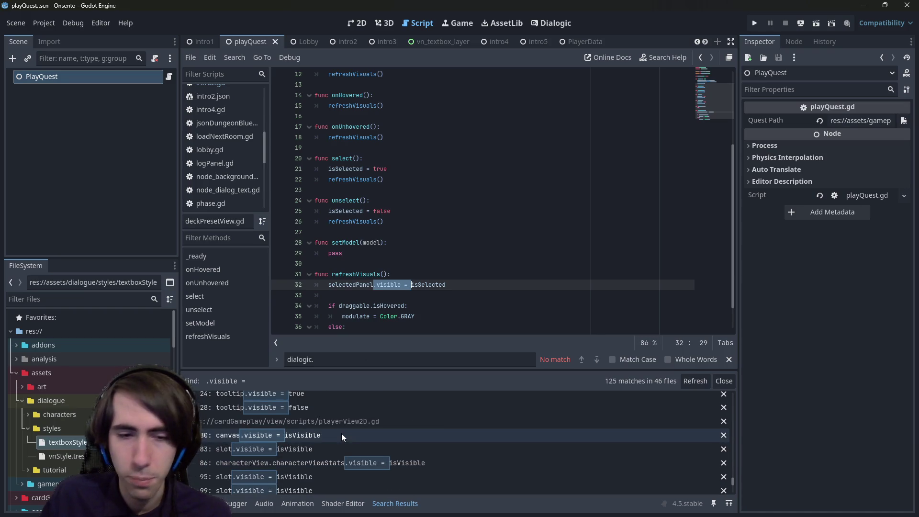
- Step through playerView2D.gd's visibility matches: canvas, lines 83, 86, 95 and 99
{"action": "left_click", "coordinate": [336, 434]}
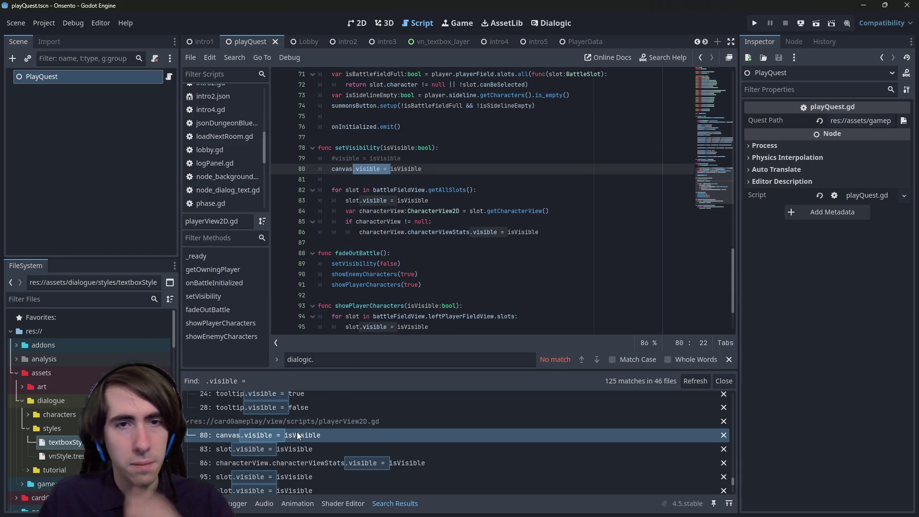
{"action": "left_click", "coordinate": [293, 448]}
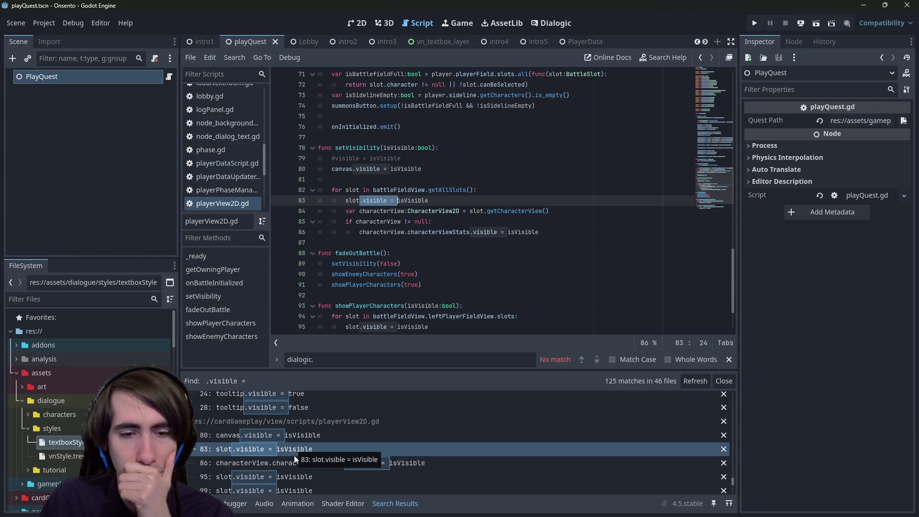
{"action": "left_click", "coordinate": [295, 462]}
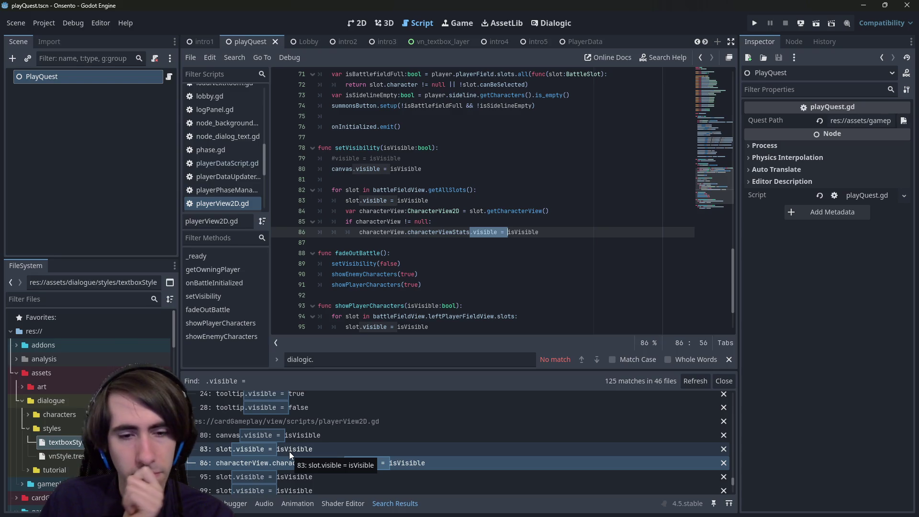
{"action": "scroll", "coordinate": [289, 452], "scroll_direction": "down", "scroll_amount": 1}
{"action": "left_click", "coordinate": [289, 452]}
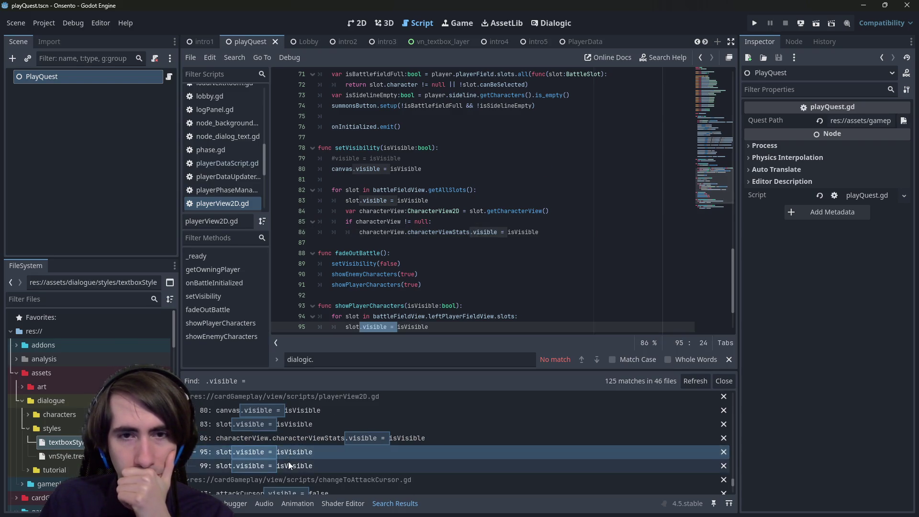
{"action": "left_click", "coordinate": [288, 463]}
- Review the setVisibility function in playerView2D.gd, selecting its name
{"action": "scroll", "coordinate": [290, 448], "scroll_direction": "up", "scroll_amount": 1}
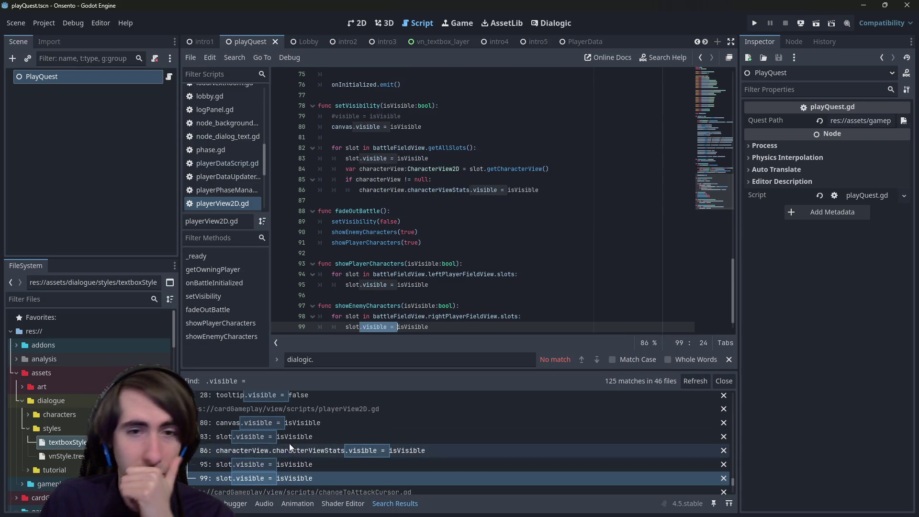
{"action": "scroll", "coordinate": [379, 426], "scroll_direction": "up", "scroll_amount": 2}
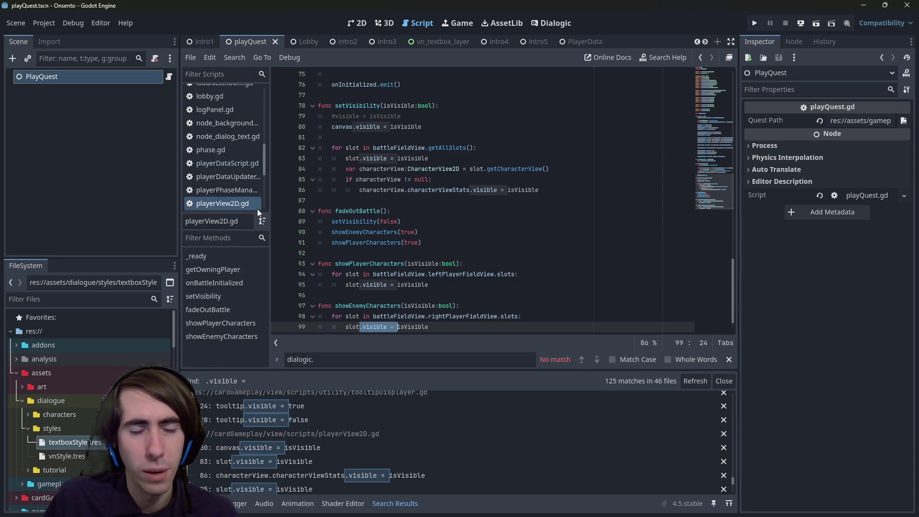
{"action": "scroll", "coordinate": [405, 248], "scroll_direction": "up", "scroll_amount": 5}
{"action": "scroll", "coordinate": [402, 260], "scroll_direction": "up", "scroll_amount": 5}
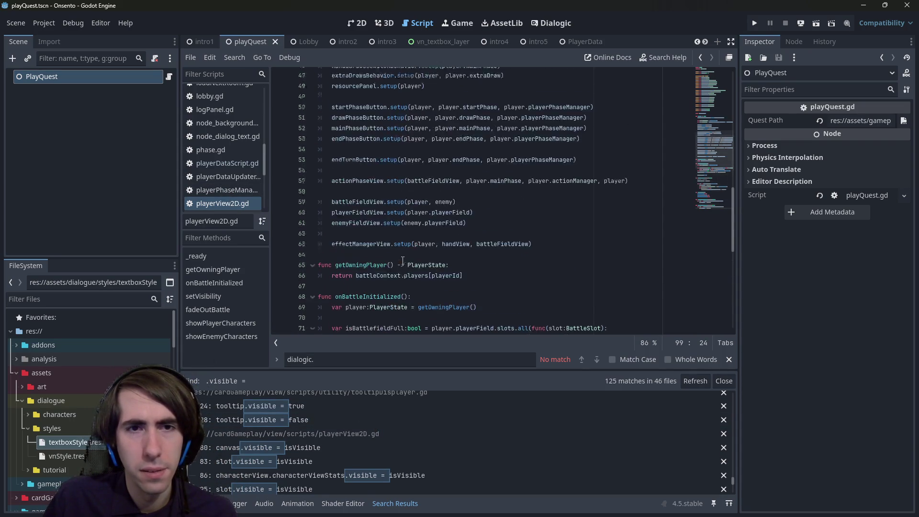
{"action": "scroll", "coordinate": [370, 233], "scroll_direction": "down", "scroll_amount": 6}
{"action": "double_click", "coordinate": [370, 233]}
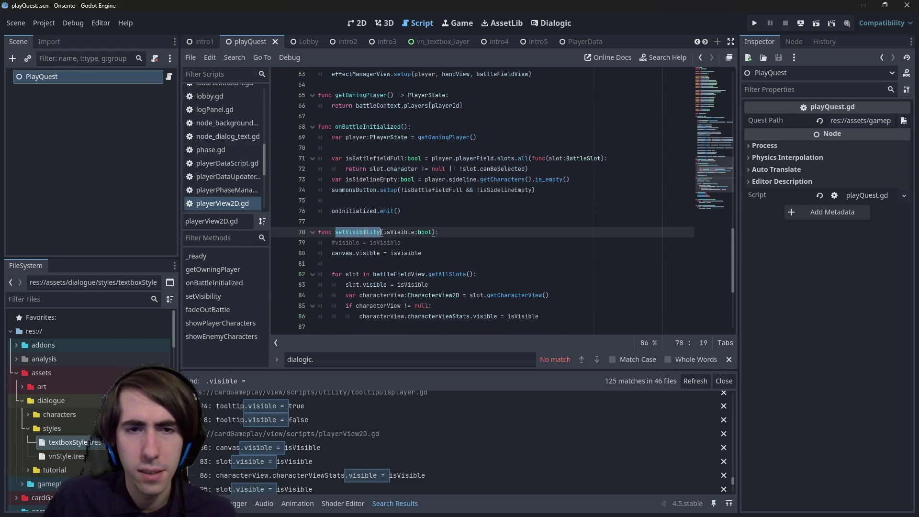
{"action": "scroll", "coordinate": [372, 240], "scroll_direction": "down", "scroll_amount": 5}
{"action": "scroll", "coordinate": [375, 289], "scroll_direction": "up", "scroll_amount": 15}
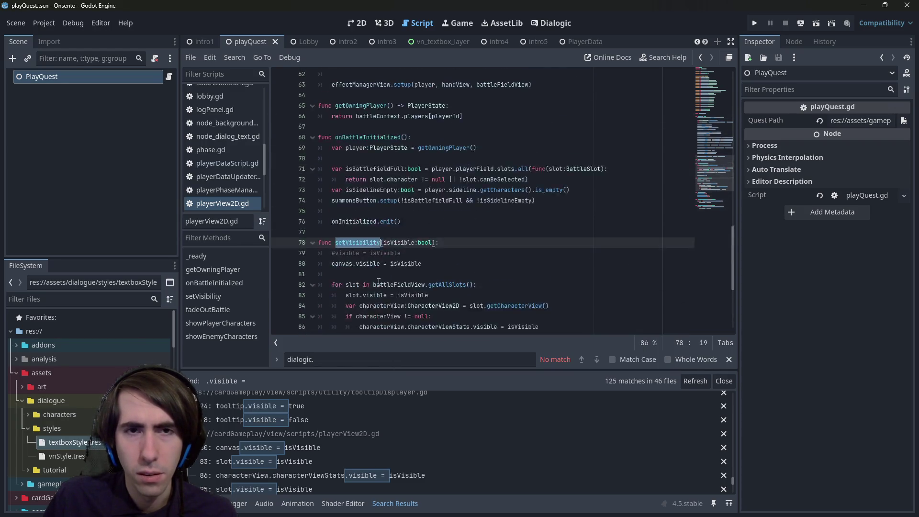
{"action": "scroll", "coordinate": [321, 424], "scroll_direction": "down", "scroll_amount": 2}
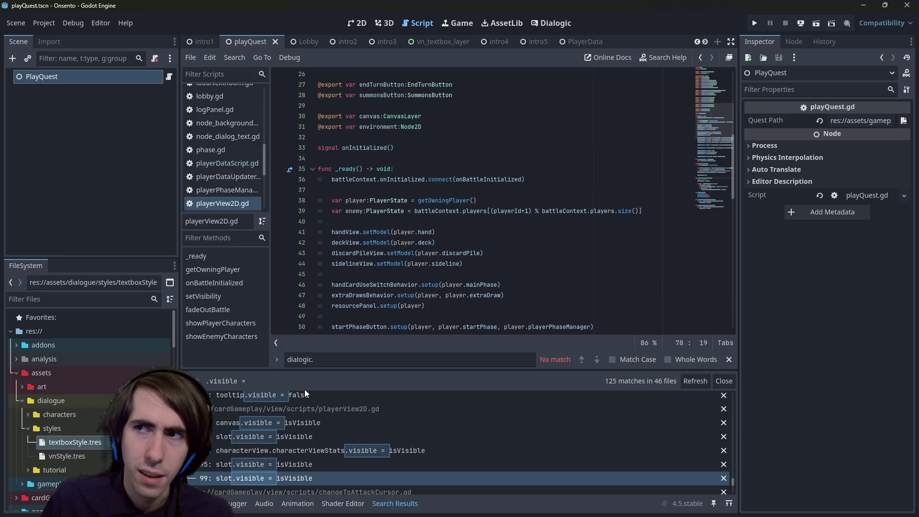
- Open the vn_textbox_layer scene, widen the left docks, and switch to the Dialogic editor
{"action": "left_click", "coordinate": [432, 41]}
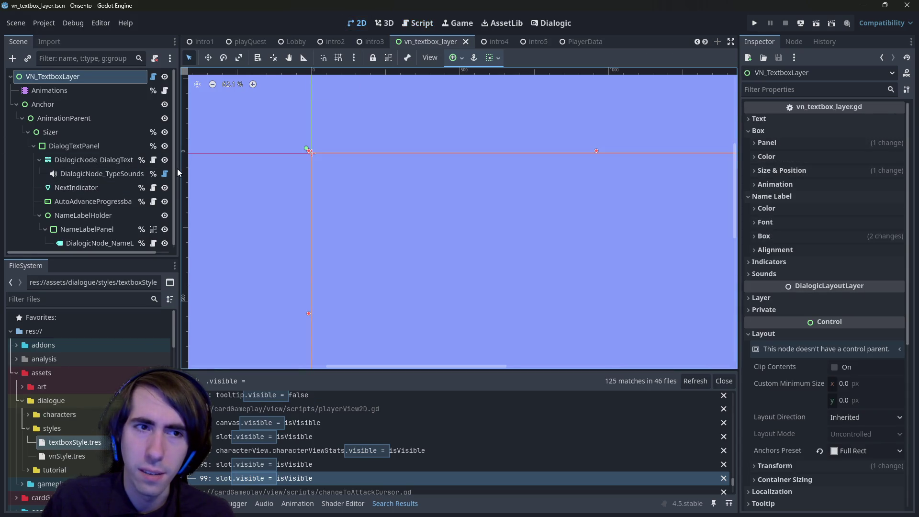
{"action": "left_click_drag", "start_coordinate": [178, 173], "coordinate": [241, 172]}
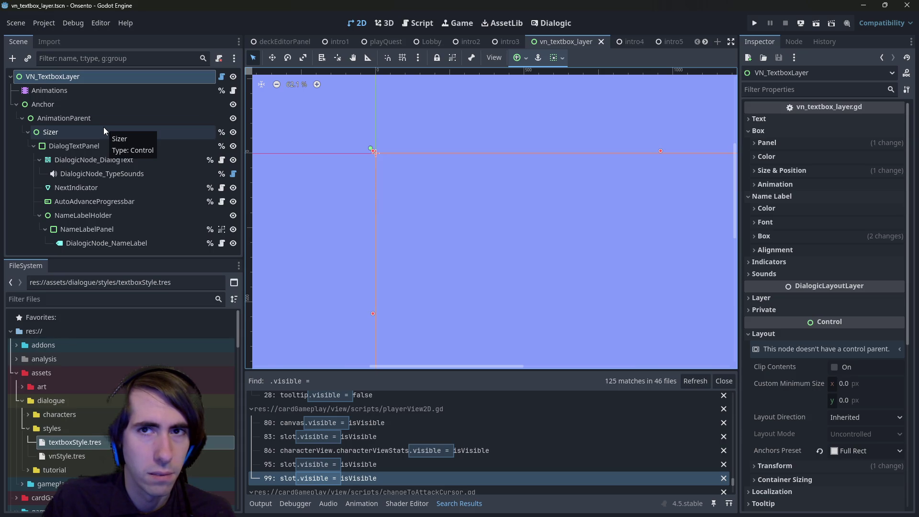
{"action": "left_click", "coordinate": [550, 23]}
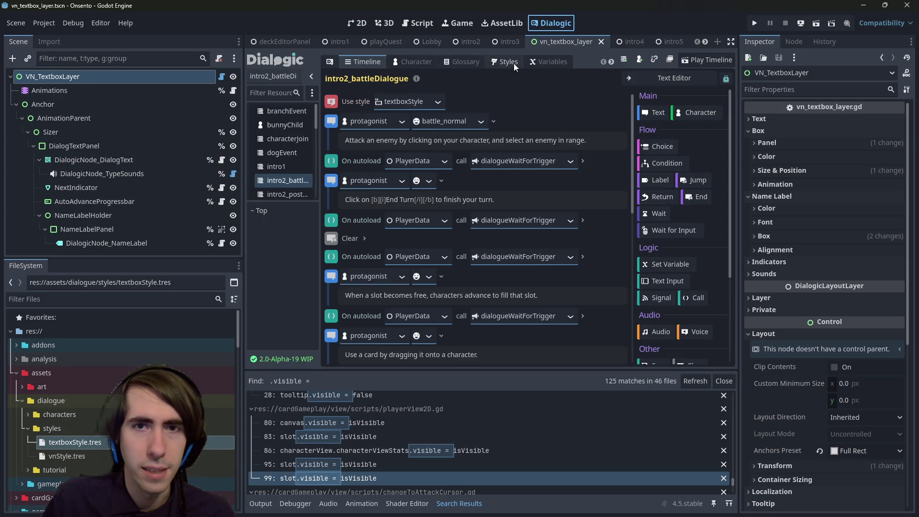
- In Dialogic Styles, compare base_style with textboxStyle and widen the style editor
{"action": "left_click", "coordinate": [514, 64]}
{"action": "left_click", "coordinate": [353, 116]}
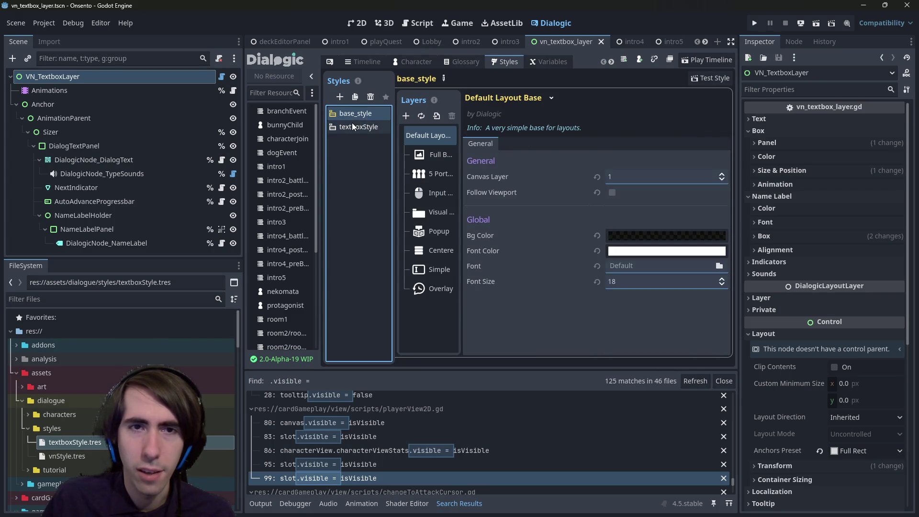
{"action": "left_click", "coordinate": [352, 122]}
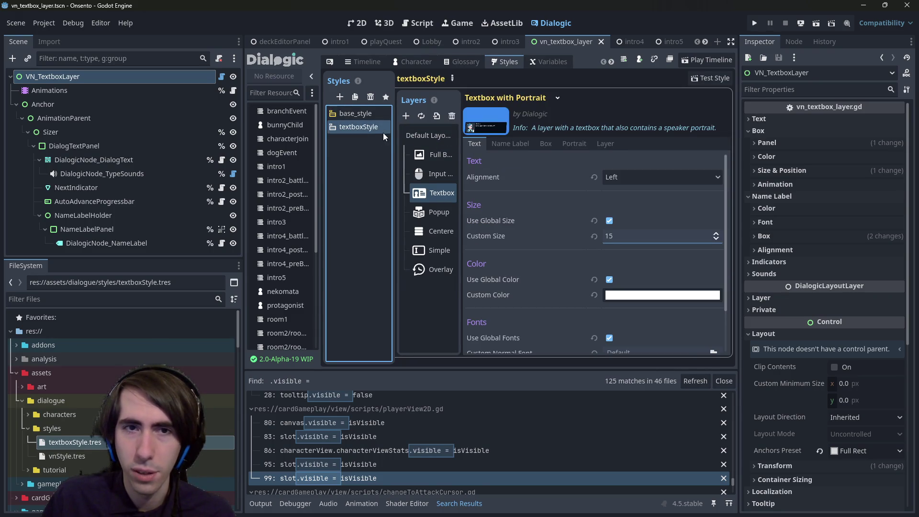
{"action": "left_click_drag", "start_coordinate": [246, 154], "coordinate": [128, 154]}
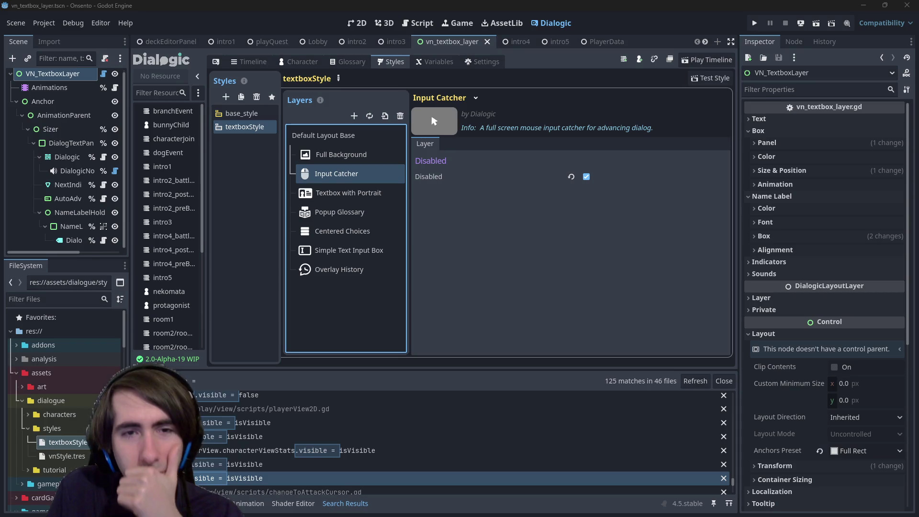
- Inspect the Full Background, Input Catcher and Popup Glossary layers, including Popup Glossary's Box, Layer and Font tabs
{"action": "left_click", "coordinate": [332, 161]}
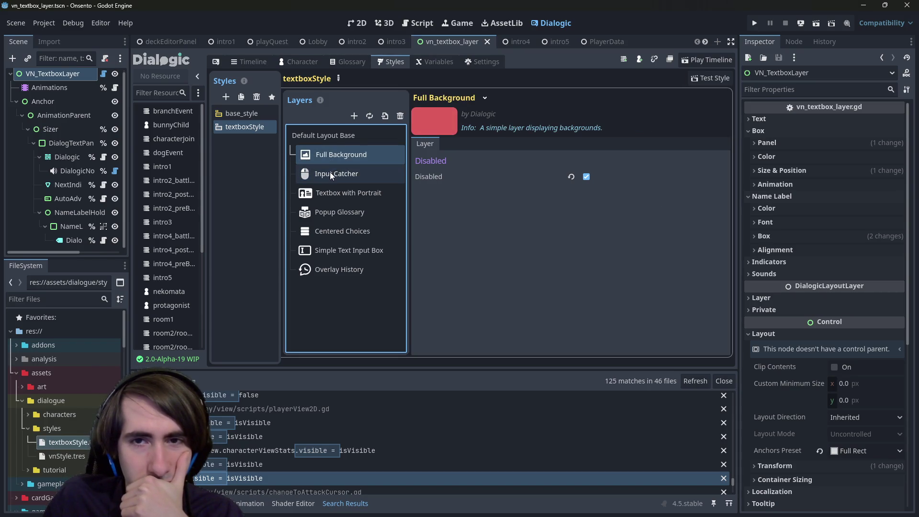
{"action": "left_click", "coordinate": [331, 175]}
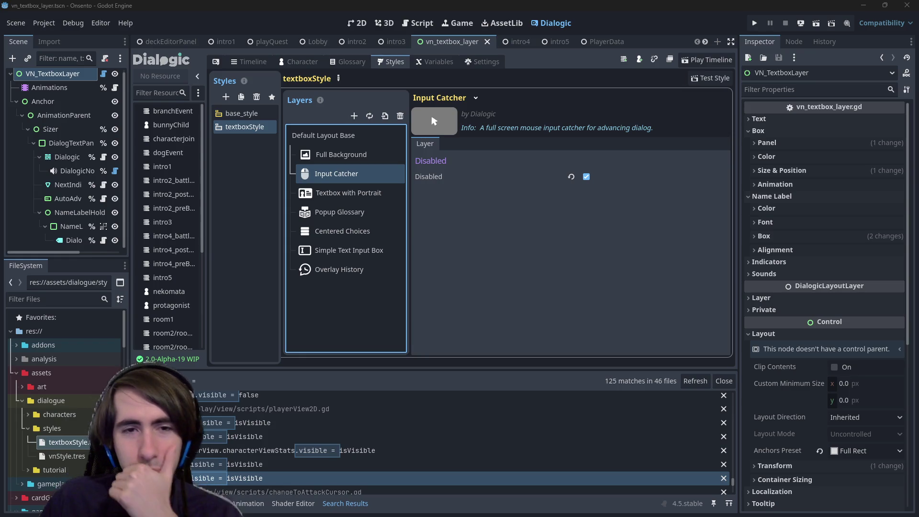
{"action": "left_click", "coordinate": [374, 215]}
{"action": "left_click", "coordinate": [379, 232]}
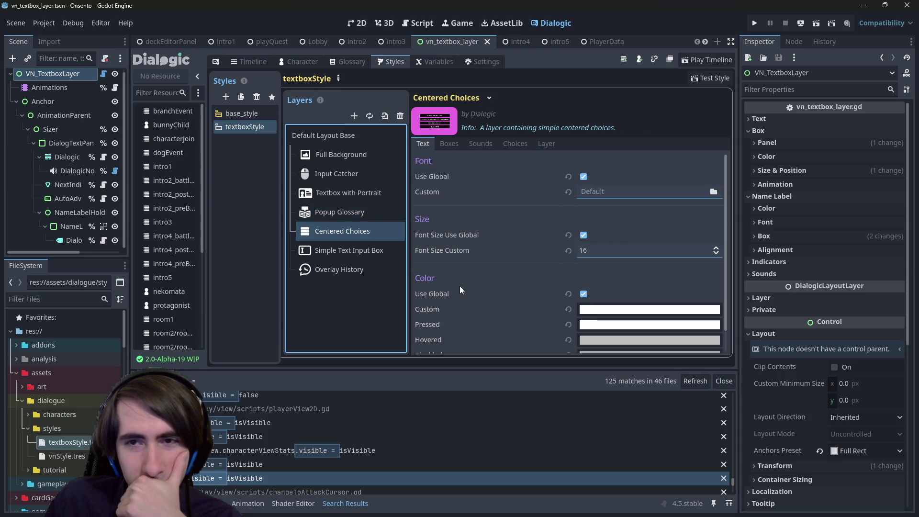
{"action": "left_click", "coordinate": [388, 207]}
{"action": "left_click", "coordinate": [471, 144]}
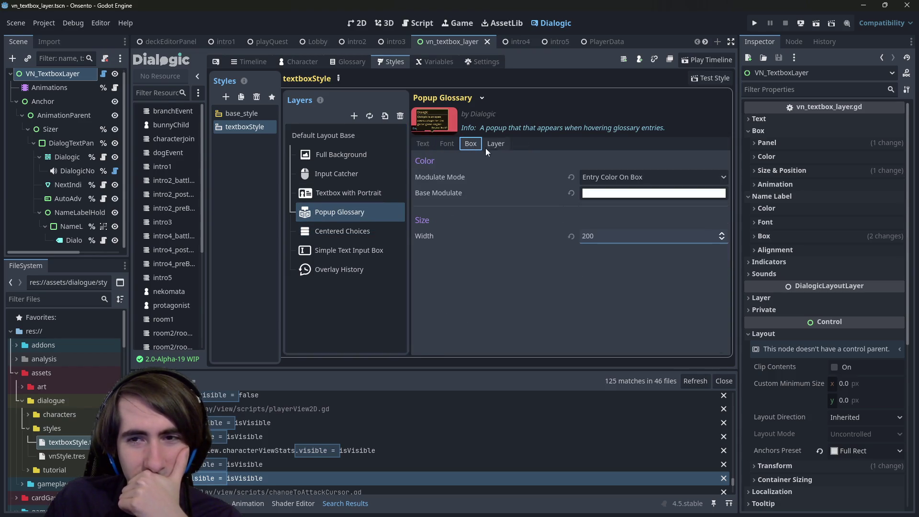
{"action": "left_click", "coordinate": [496, 144]}
{"action": "left_click", "coordinate": [447, 145]}
{"action": "left_click", "coordinate": [421, 146]}
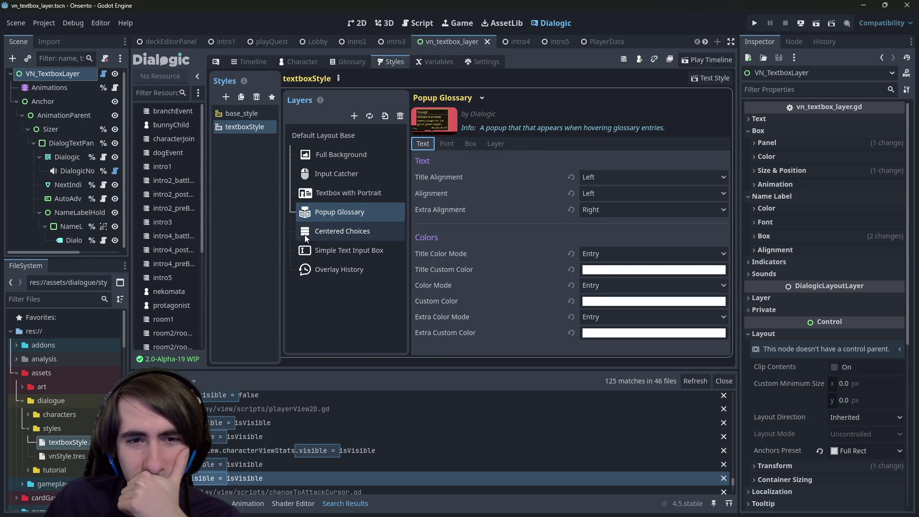
- Inspect the Simple Text Input Box layer and the Centered Choices layer's Box, Sounds, Choices, Layer and Text tabs
{"action": "left_click", "coordinate": [330, 249]}
{"action": "left_click", "coordinate": [340, 270]}
{"action": "left_click", "coordinate": [338, 251]}
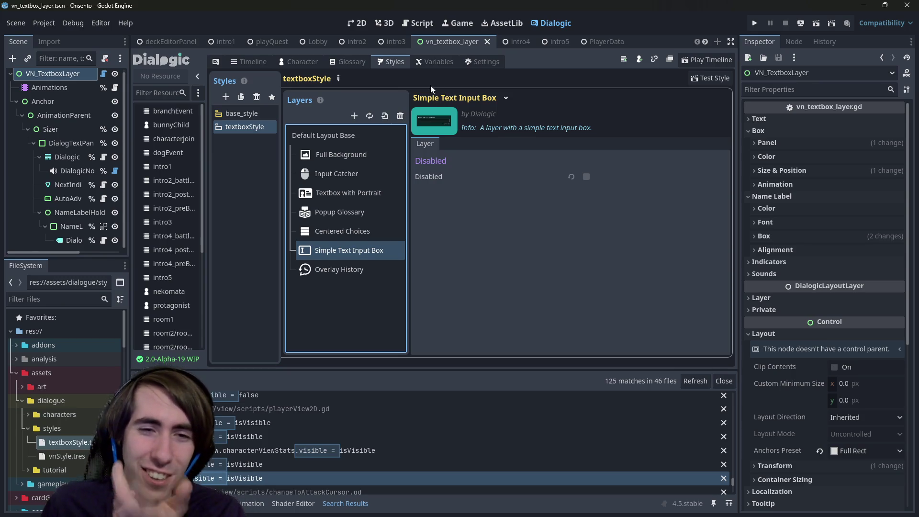
{"action": "left_click", "coordinate": [335, 232]}
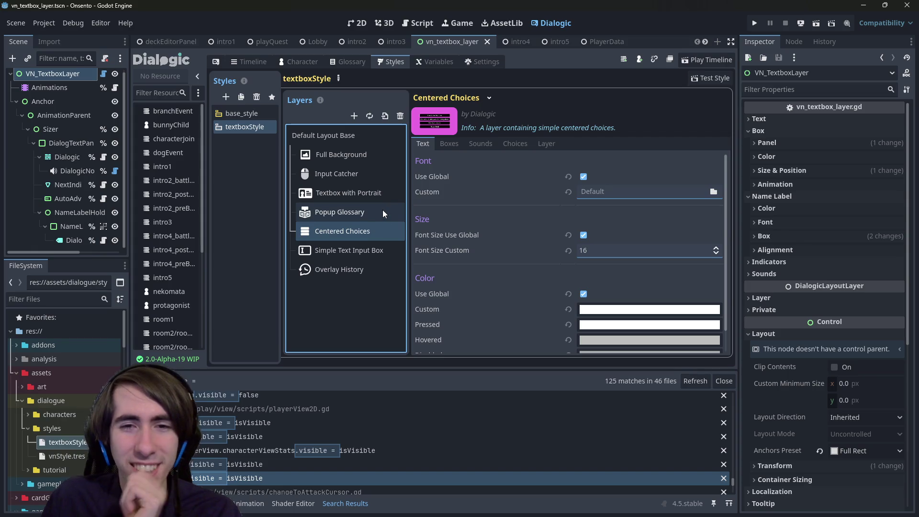
{"action": "left_click", "coordinate": [447, 143]}
{"action": "left_click", "coordinate": [479, 144]}
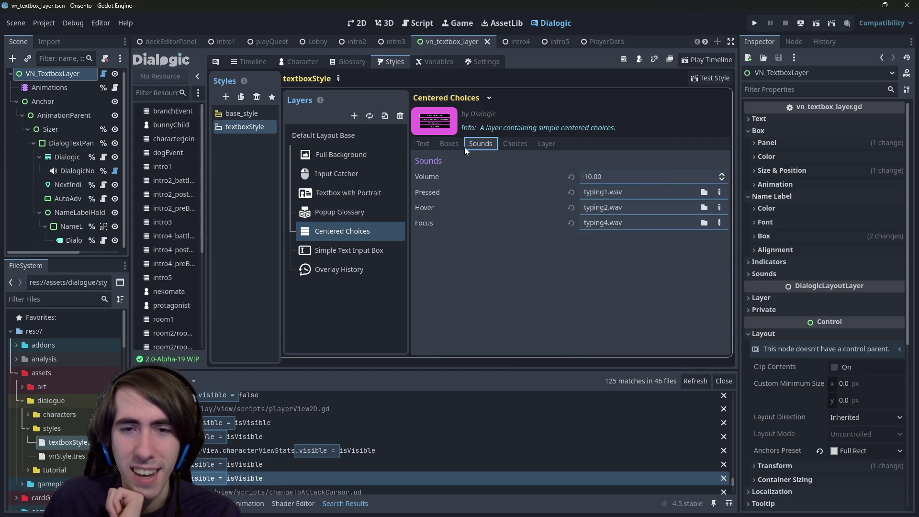
{"action": "left_click", "coordinate": [515, 144]}
{"action": "left_click", "coordinate": [544, 145]}
{"action": "left_click", "coordinate": [423, 144]}
{"action": "left_click", "coordinate": [549, 145]}
{"action": "left_click", "coordinate": [429, 146]}
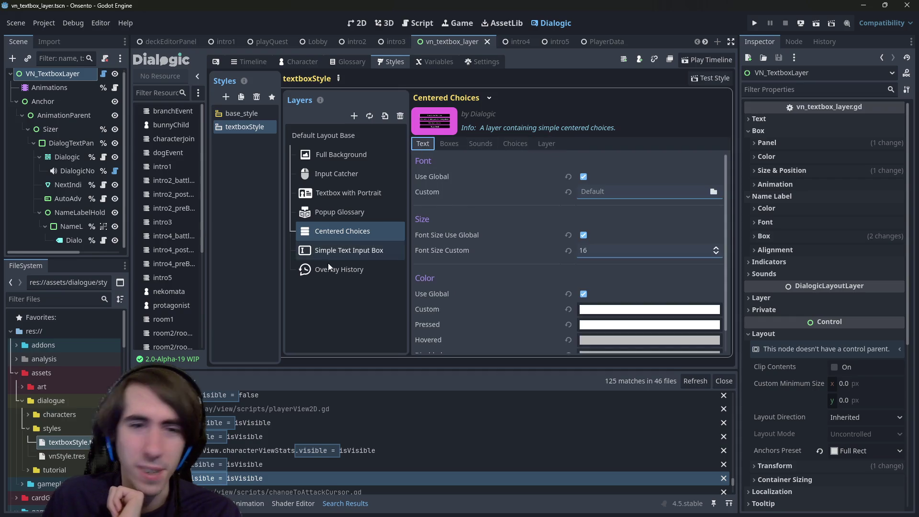
- Check the Overlay History and Popup Glossary layers, then move to the glossary editor
{"action": "left_click", "coordinate": [329, 264]}
{"action": "left_click", "coordinate": [343, 211]}
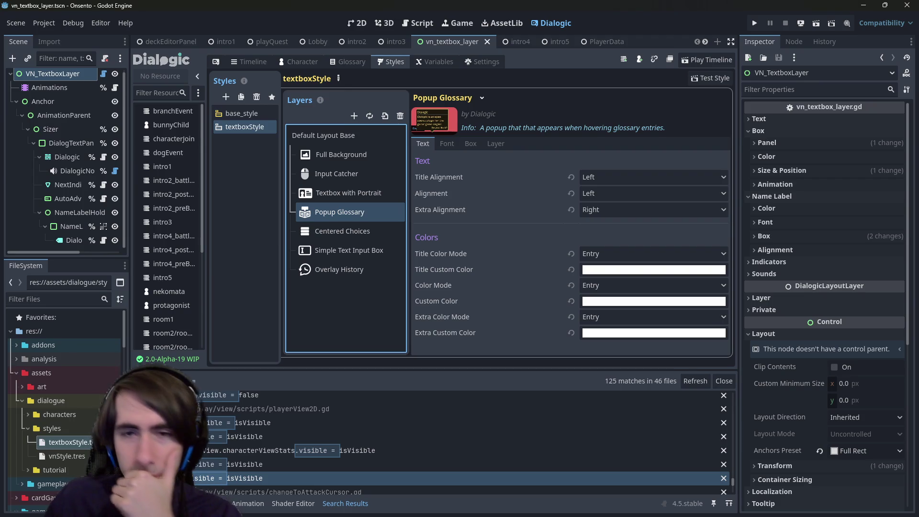
{"action": "left_click", "coordinate": [349, 61]}
- View the vn_textbox_layer scene on the 2D canvas, framing the textbox layer
{"action": "left_click", "coordinate": [390, 62]}
{"action": "left_click", "coordinate": [360, 23]}
{"action": "scroll", "coordinate": [383, 221], "scroll_direction": "down", "scroll_amount": 2}
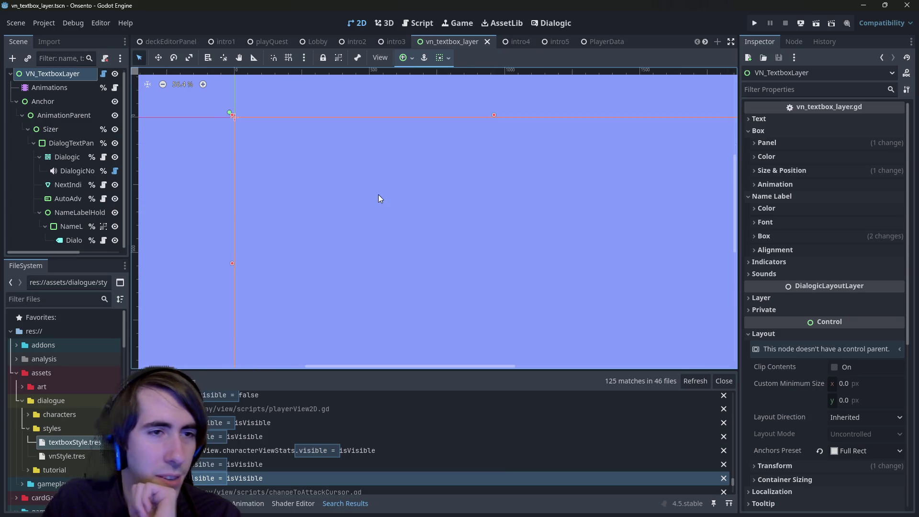
{"action": "left_click_drag", "start_coordinate": [364, 205], "coordinate": [354, 157]}
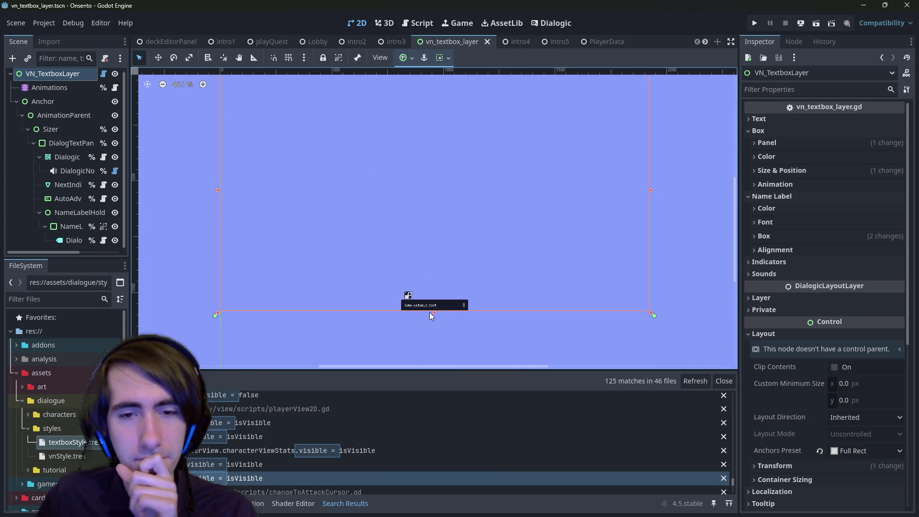
{"action": "scroll", "coordinate": [442, 278], "scroll_direction": "up", "scroll_amount": 3}
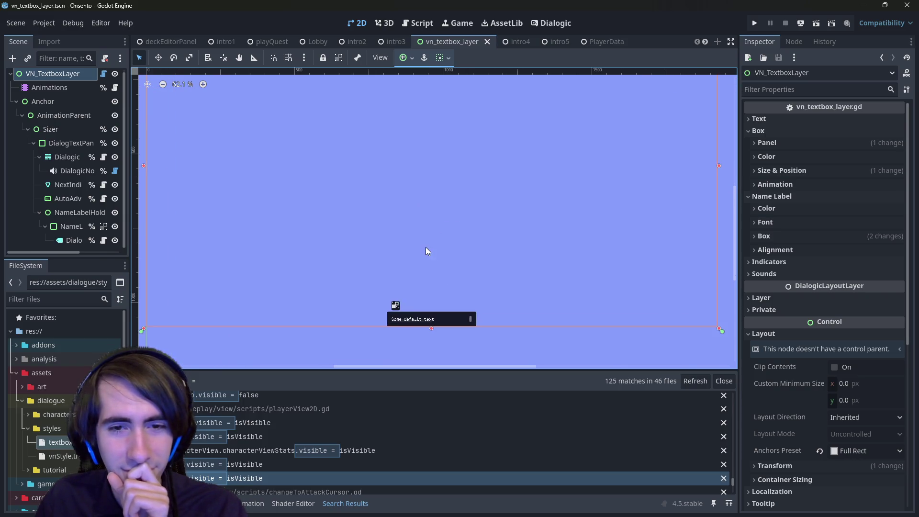
{"action": "scroll", "coordinate": [425, 255], "scroll_direction": "down", "scroll_amount": 3}
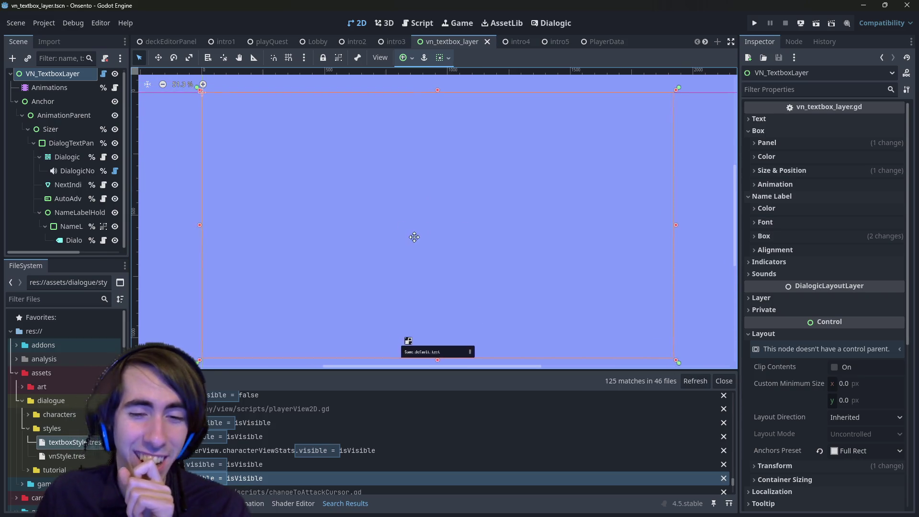
- Return to the 2D view via the script and Dialogic editors, then open the playQuest scene
{"action": "left_click", "coordinate": [418, 23]}
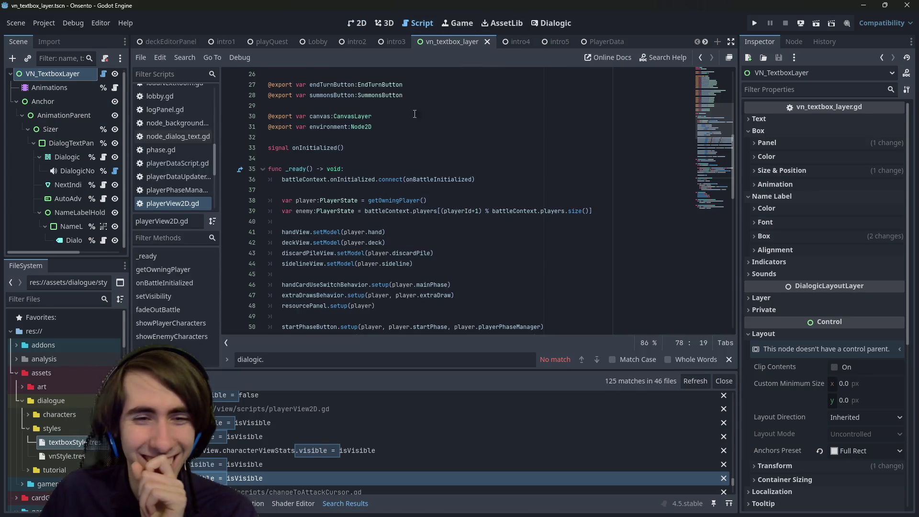
{"action": "left_click", "coordinate": [551, 23]}
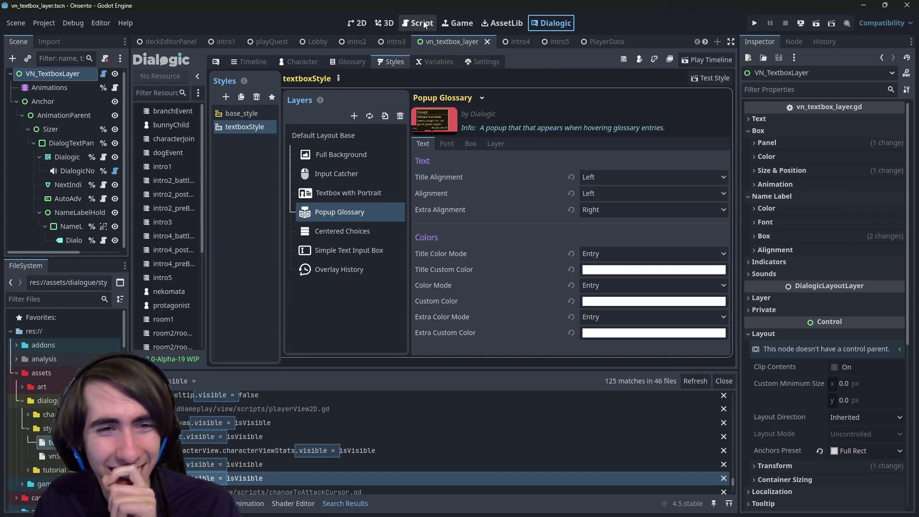
{"action": "left_click", "coordinate": [358, 23]}
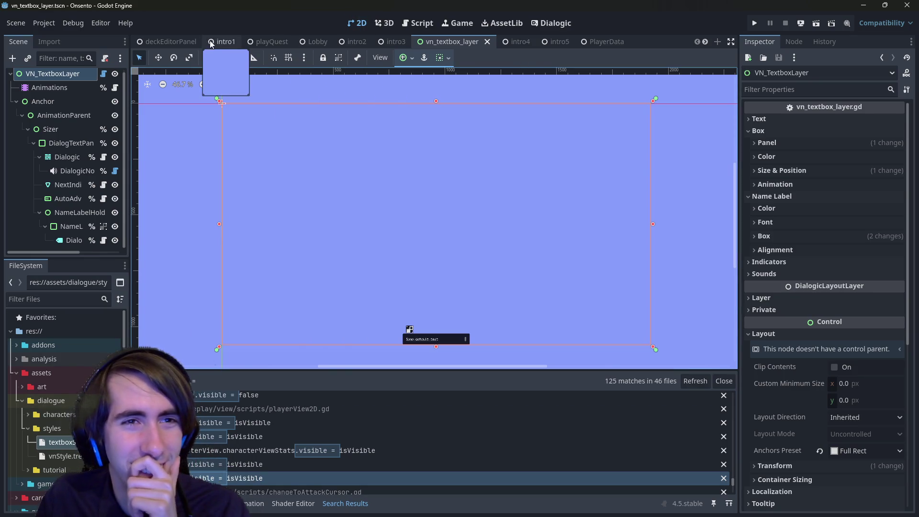
{"action": "left_click", "coordinate": [210, 43]}
{"action": "left_click", "coordinate": [253, 42]}
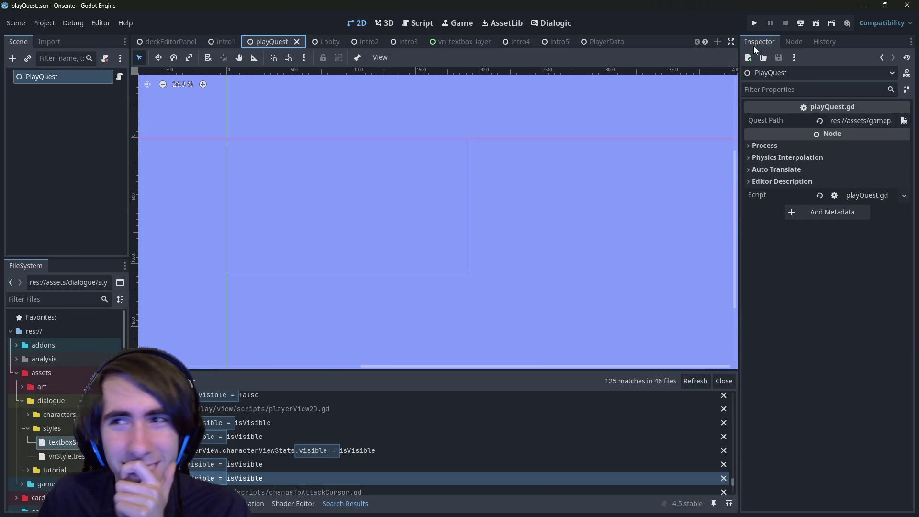
- Run playQuest, click through the three opening dialogue lines, and advance the battle tutorial
{"action": "left_click", "coordinate": [817, 22]}
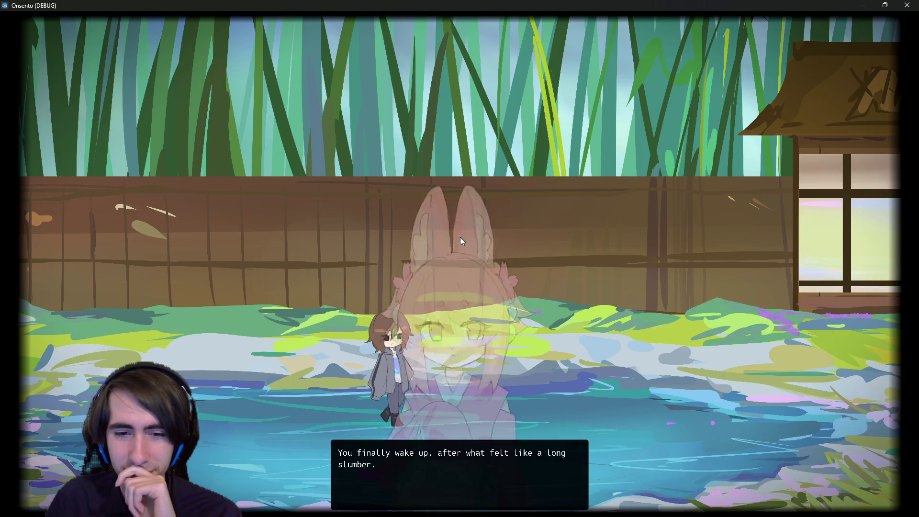
{"action": "left_click", "coordinate": [460, 237]}
{"action": "left_click", "coordinate": [463, 230]}
{"action": "left_click", "coordinate": [465, 223]}
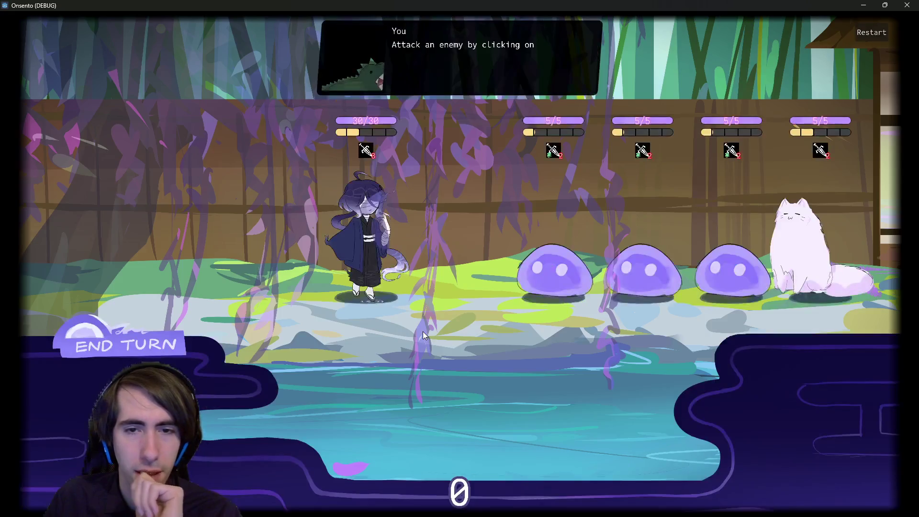
{"action": "left_click", "coordinate": [116, 344]}
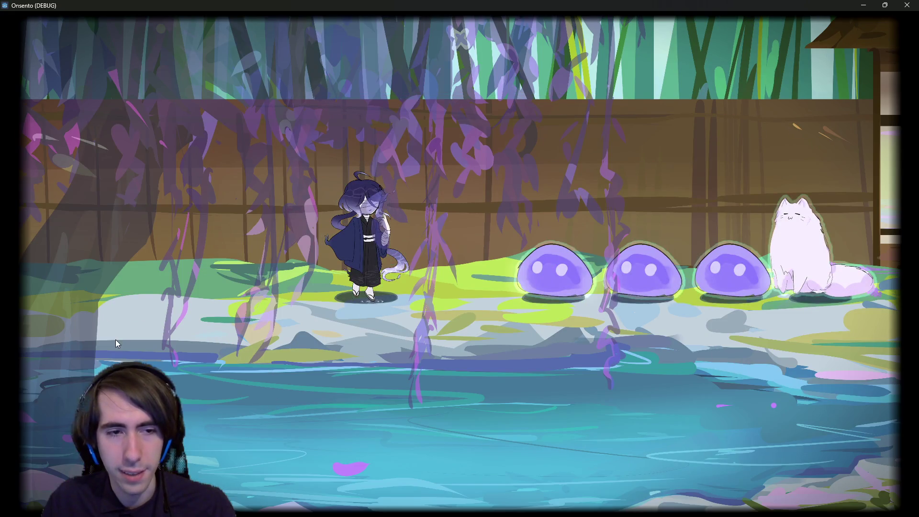
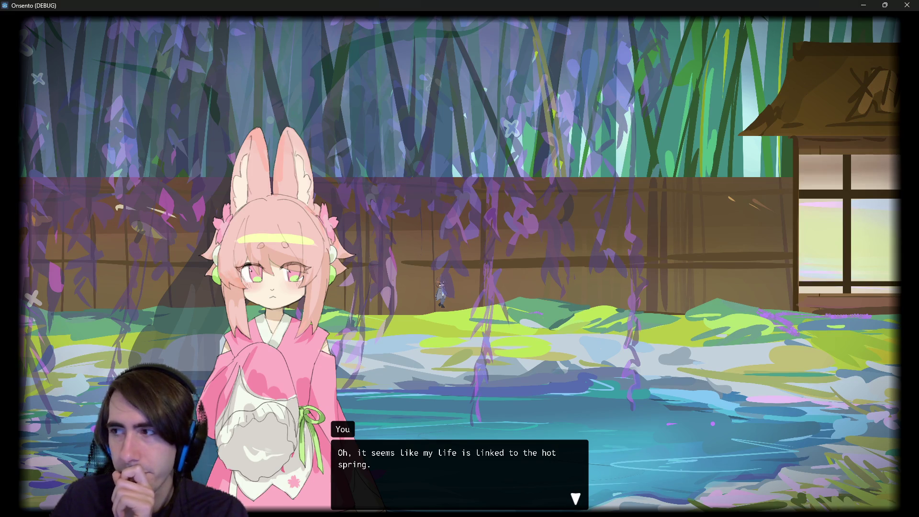
- Click through the hot-spring dialogue lines to the combat-tutorial offer, then close the Onsento window
{"action": "left_click", "coordinate": [535, 256]}
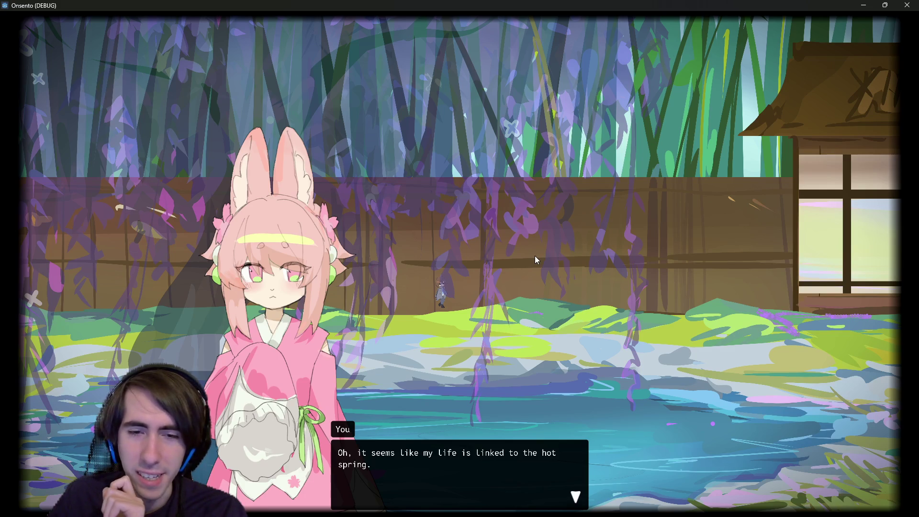
{"action": "left_click", "coordinate": [535, 256]}
{"action": "left_click", "coordinate": [690, 128]}
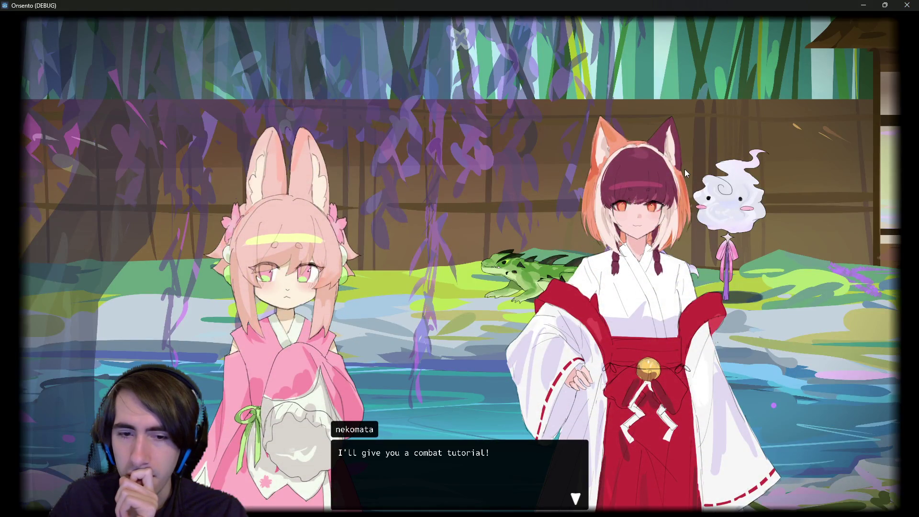
{"action": "left_click", "coordinate": [907, 5]}
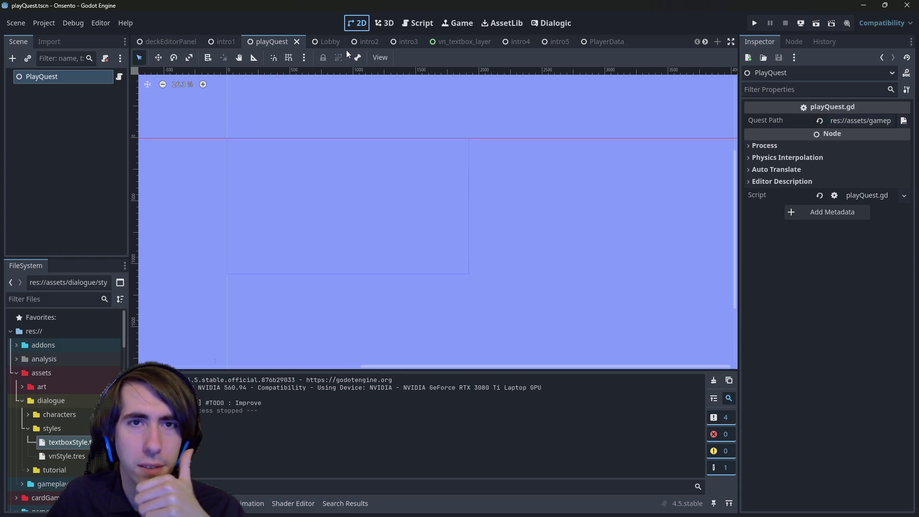
- Briefly run and stop the scene, then open preBattleDialogue.gd from intro4's PreBattleDialogue node
{"action": "left_click", "coordinate": [816, 22]}
{"action": "left_click", "coordinate": [784, 23]}
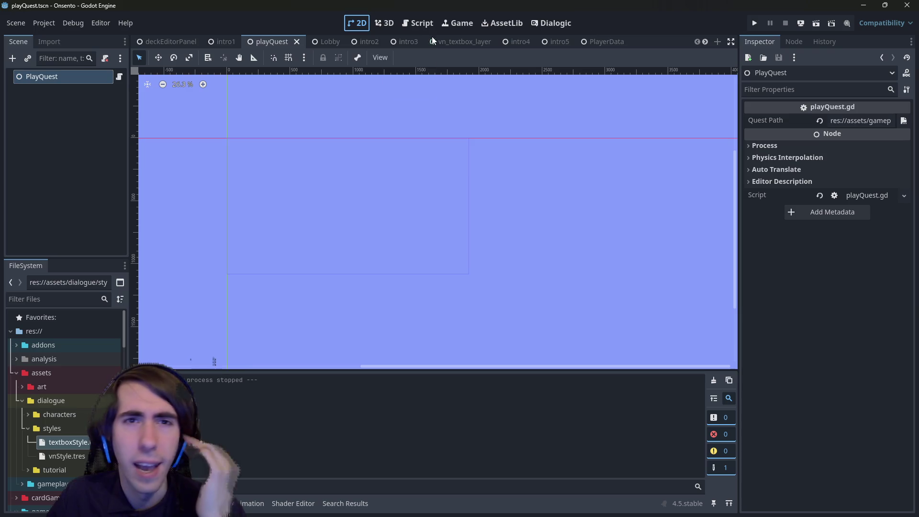
{"action": "left_click", "coordinate": [397, 38]}
{"action": "left_click", "coordinate": [515, 41]}
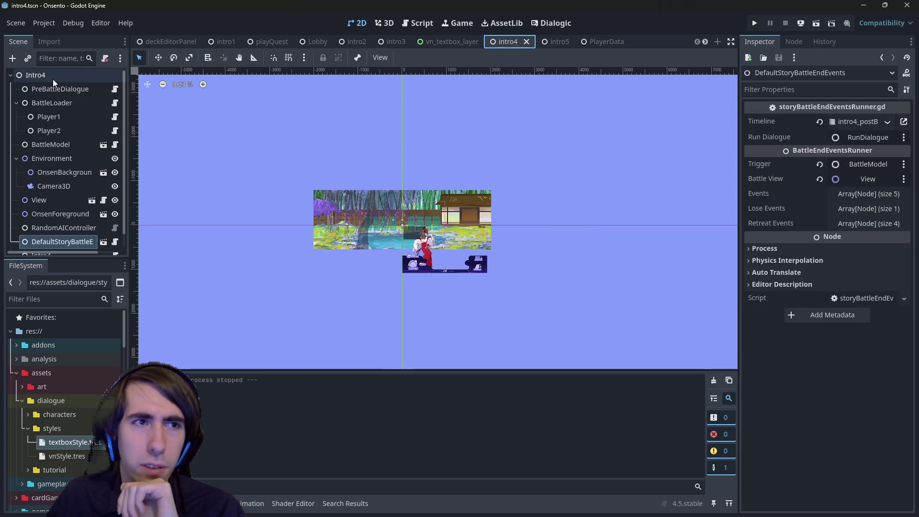
{"action": "left_click", "coordinate": [53, 78]}
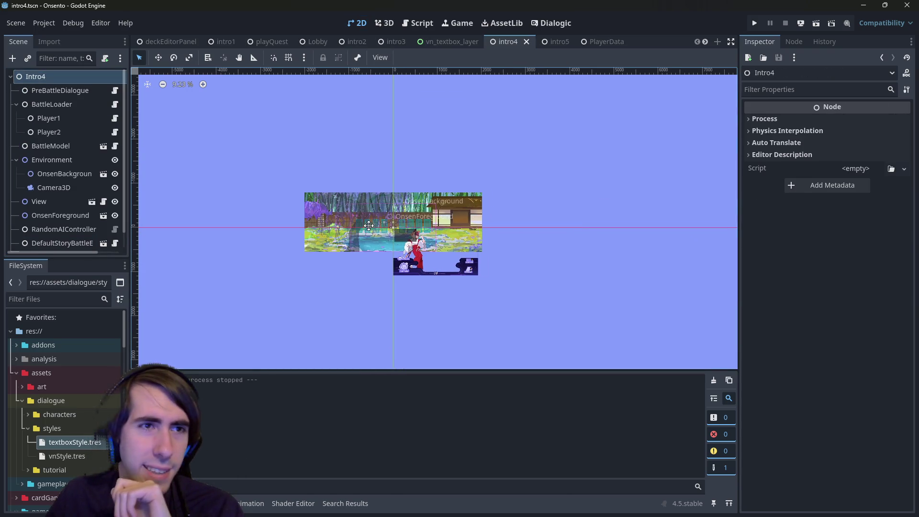
{"action": "left_click", "coordinate": [87, 90]}
{"action": "left_click", "coordinate": [112, 90]}
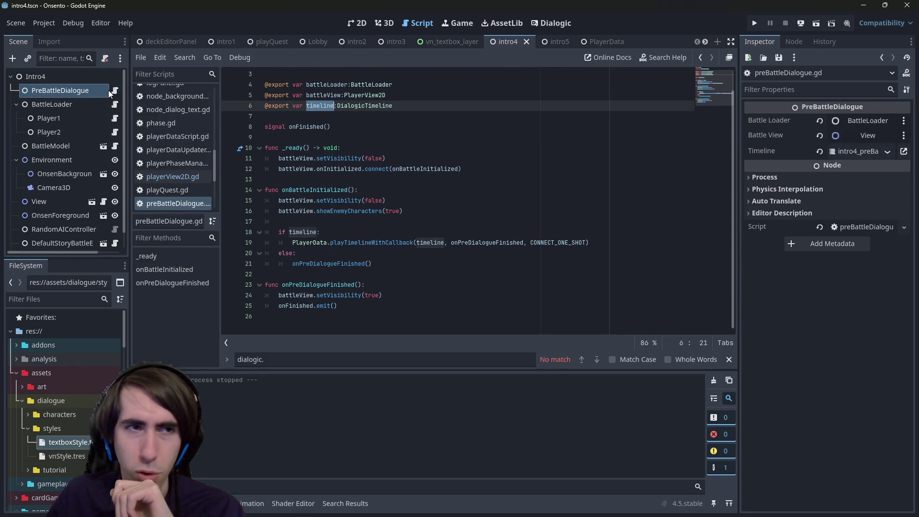
- Open intro4.gd from the Intro4 node and scroll through its code
{"action": "scroll", "coordinate": [75, 208], "scroll_direction": "down", "scroll_amount": 1}
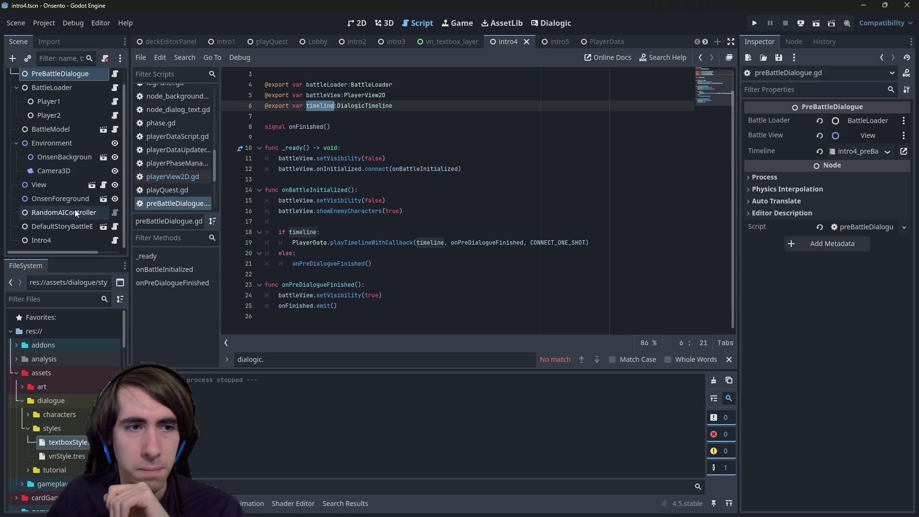
{"action": "left_click", "coordinate": [61, 238]}
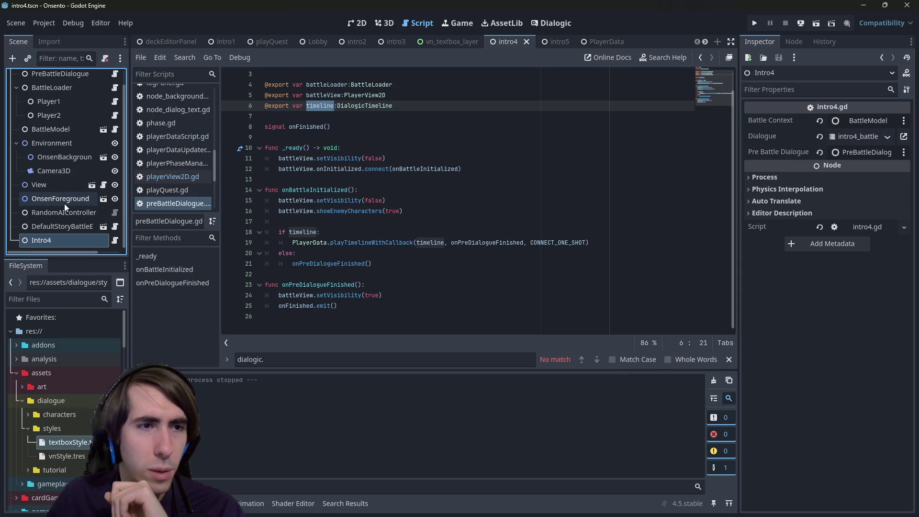
{"action": "left_click", "coordinate": [116, 242]}
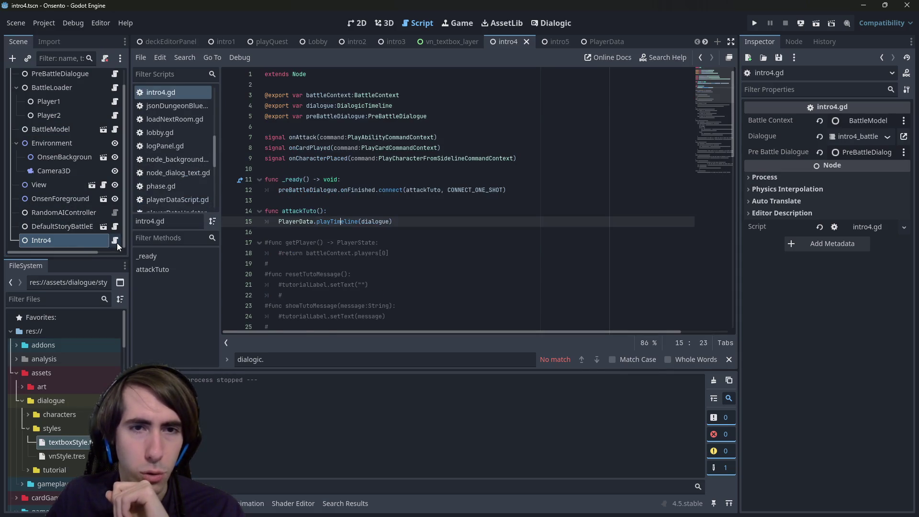
{"action": "scroll", "coordinate": [385, 264], "scroll_direction": "down", "scroll_amount": 12}
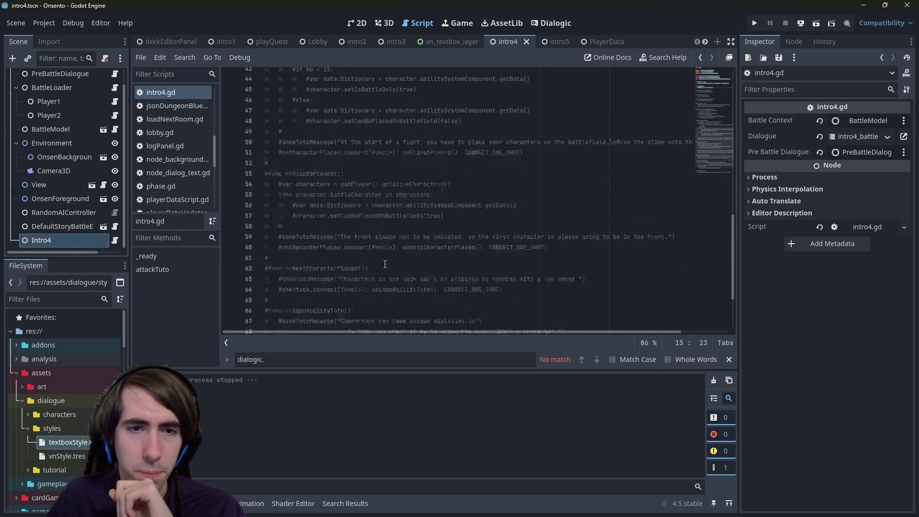
{"action": "scroll", "coordinate": [386, 264], "scroll_direction": "up", "scroll_amount": 12}
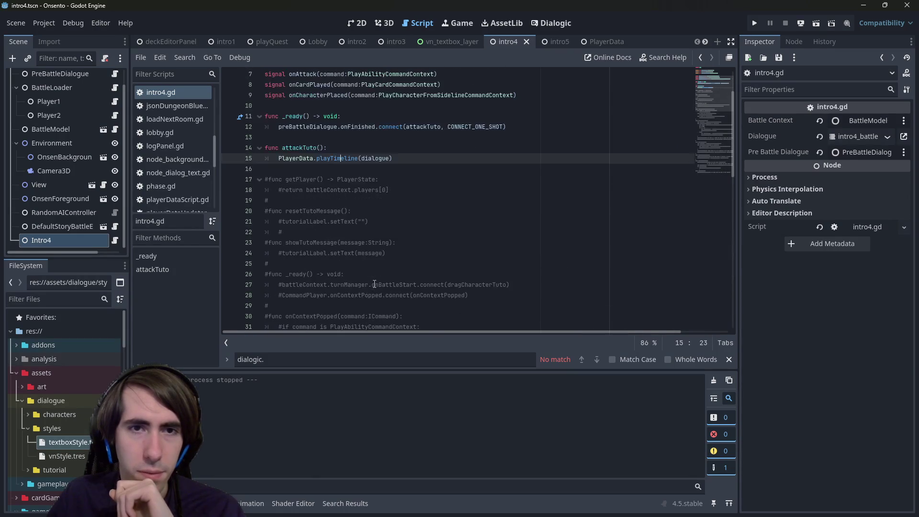
{"action": "scroll", "coordinate": [375, 284], "scroll_direction": "up", "scroll_amount": 2}
- Highlight the playTimeline call and the preBattleDialogue connection, and widen the left dock slightly
{"action": "double_click", "coordinate": [340, 222]}
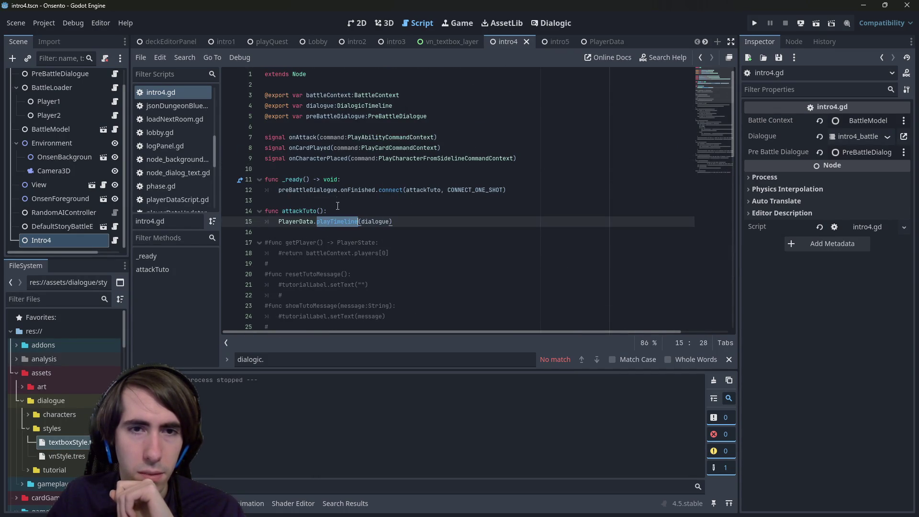
{"action": "left_click", "coordinate": [354, 191]}
{"action": "double_click", "coordinate": [318, 190]}
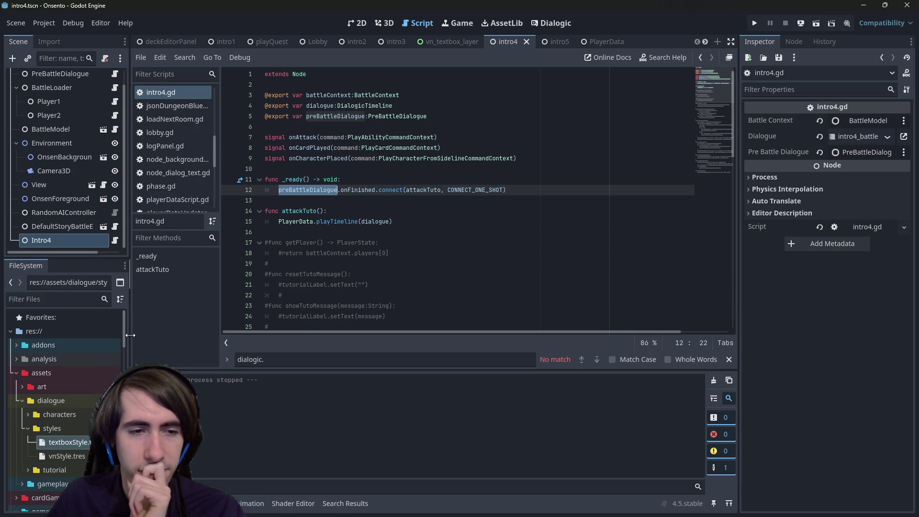
{"action": "left_click_drag", "start_coordinate": [131, 335], "coordinate": [135, 334]}
{"action": "scroll", "coordinate": [85, 375], "scroll_direction": "down", "scroll_amount": 10}
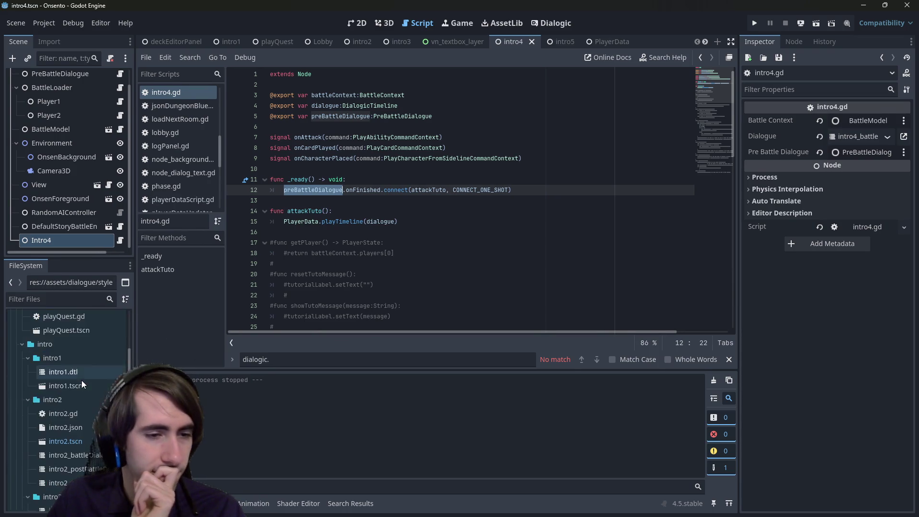
{"action": "scroll", "coordinate": [81, 380], "scroll_direction": "up", "scroll_amount": 3}
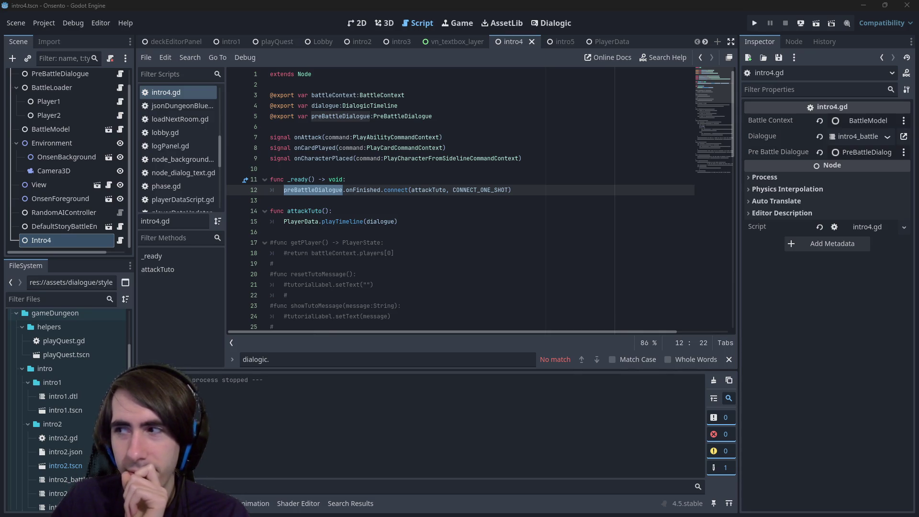
{"action": "left_click", "coordinate": [642, 193]}
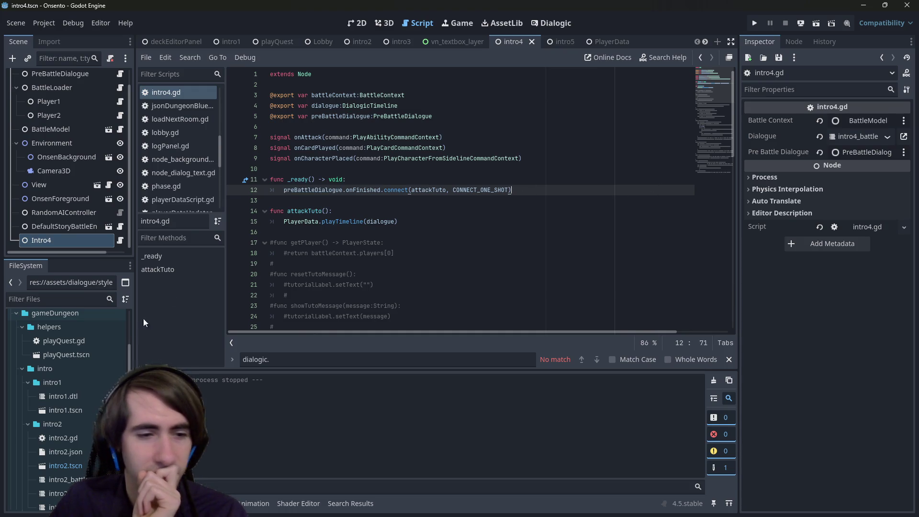
{"action": "scroll", "coordinate": [71, 421], "scroll_direction": "down", "scroll_amount": 5}
{"action": "scroll", "coordinate": [71, 392], "scroll_direction": "down", "scroll_amount": 3}
{"action": "left_click", "coordinate": [59, 412]}
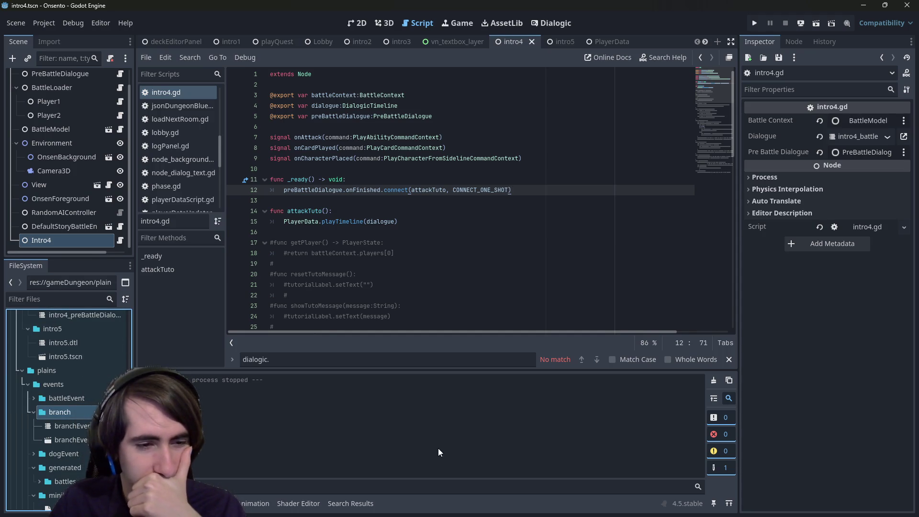
{"action": "scroll", "coordinate": [67, 407], "scroll_direction": "down", "scroll_amount": 3}
{"action": "scroll", "coordinate": [67, 407], "scroll_direction": "down", "scroll_amount": 6}
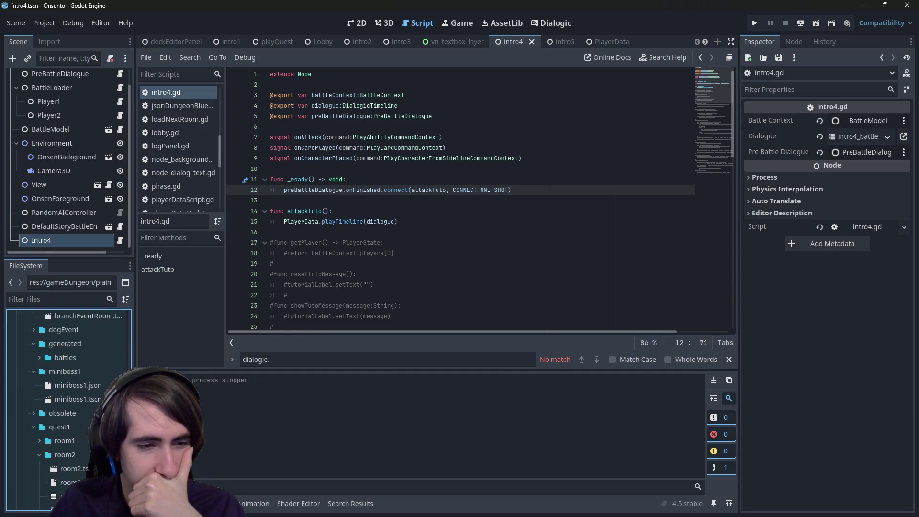
{"action": "scroll", "coordinate": [67, 387], "scroll_direction": "down", "scroll_amount": 6}
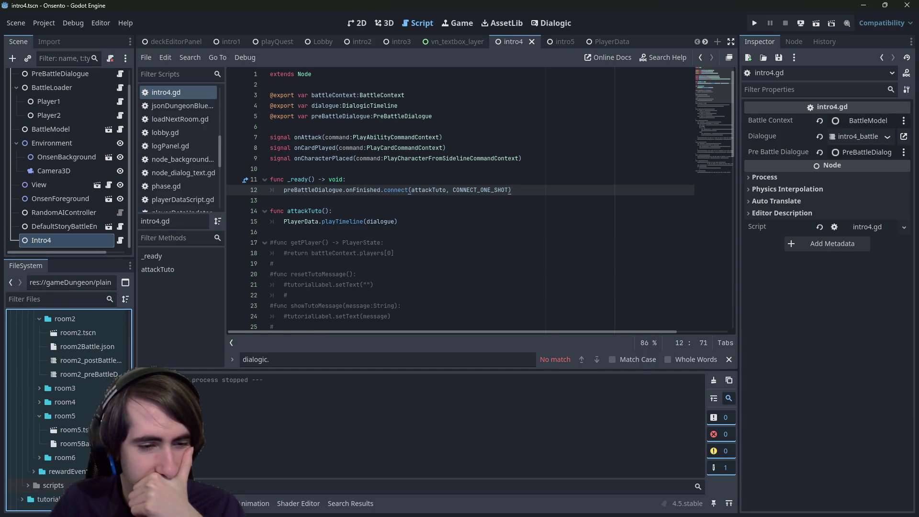
{"action": "left_click_drag", "start_coordinate": [129, 460], "coordinate": [140, 339]}
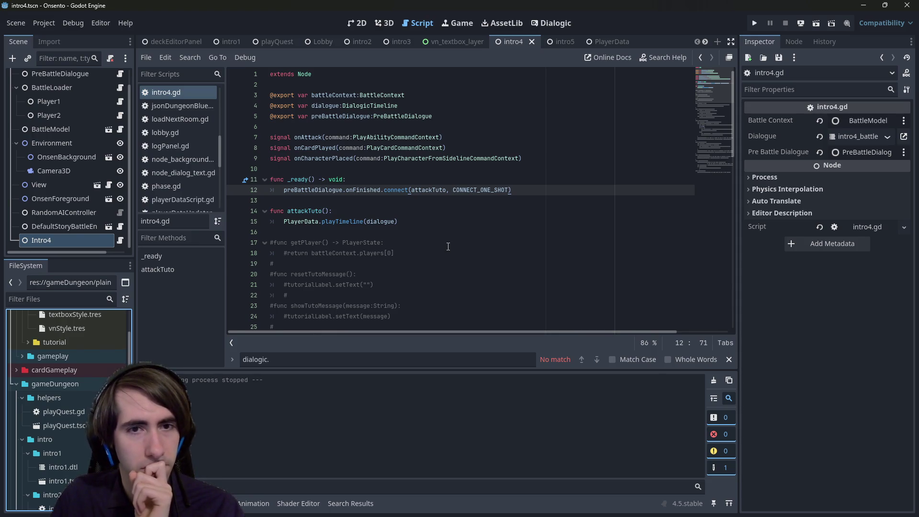
{"action": "mouse_move", "coordinate": [320, 195]}
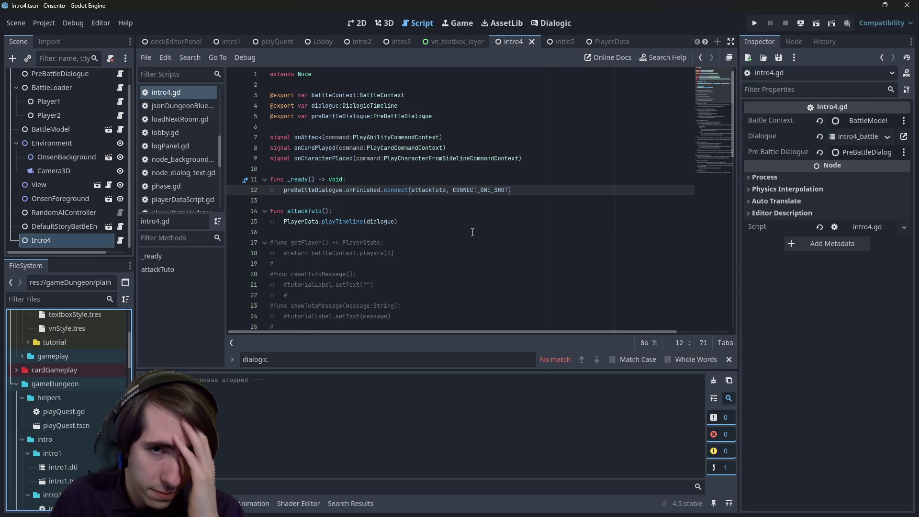
{"action": "scroll", "coordinate": [79, 385], "scroll_direction": "up", "scroll_amount": 5}
{"action": "scroll", "coordinate": [69, 396], "scroll_direction": "down", "scroll_amount": 8}
{"action": "scroll", "coordinate": [70, 396], "scroll_direction": "down", "scroll_amount": 5}
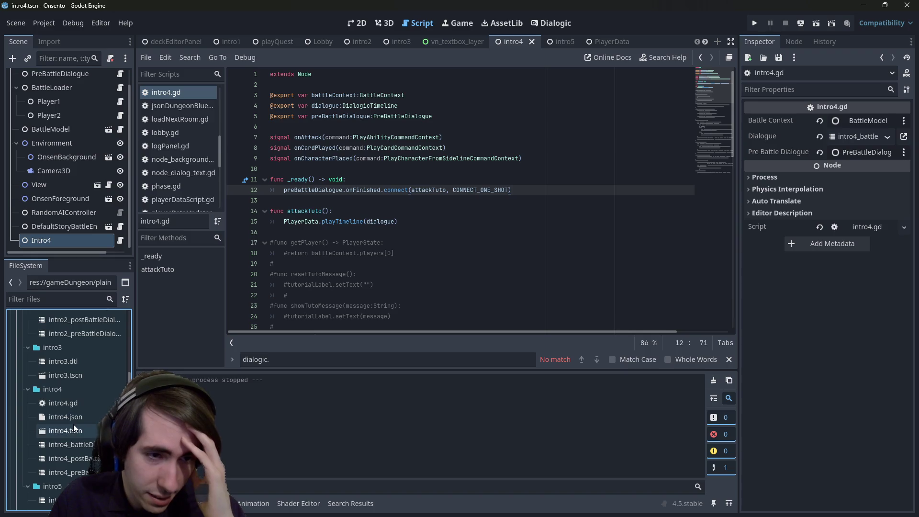
{"action": "double_click", "coordinate": [85, 450]}
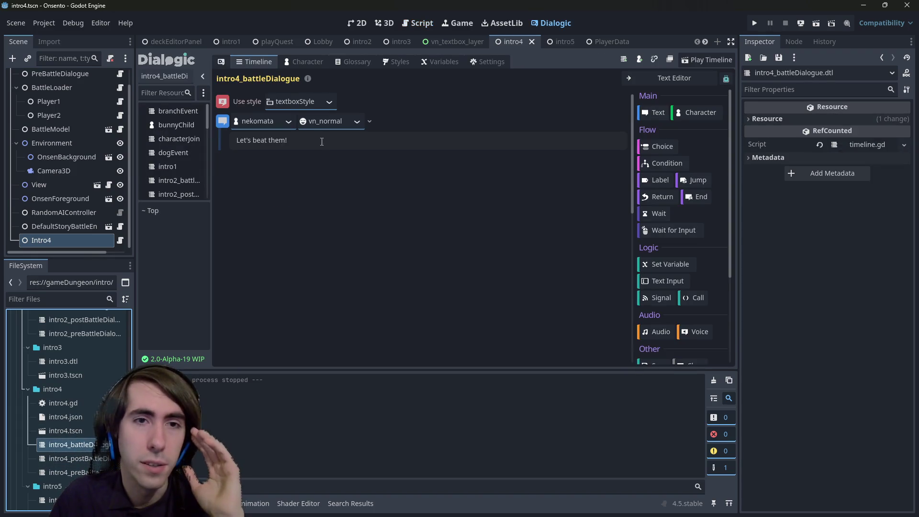
- Open the intro5 scene and its intro5 dialogue timeline, viewing the scene in 2D
{"action": "left_click", "coordinate": [119, 241]}
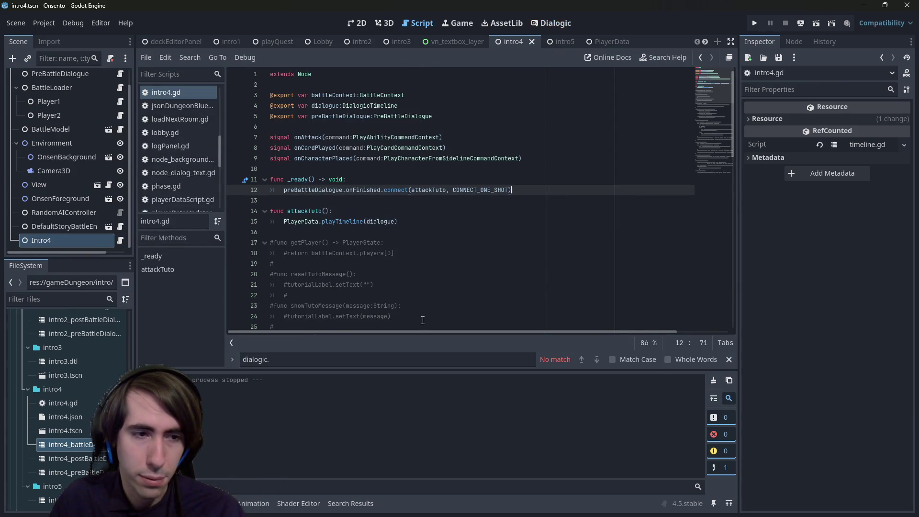
{"action": "scroll", "coordinate": [83, 431], "scroll_direction": "down", "scroll_amount": 2}
{"action": "double_click", "coordinate": [82, 464]}
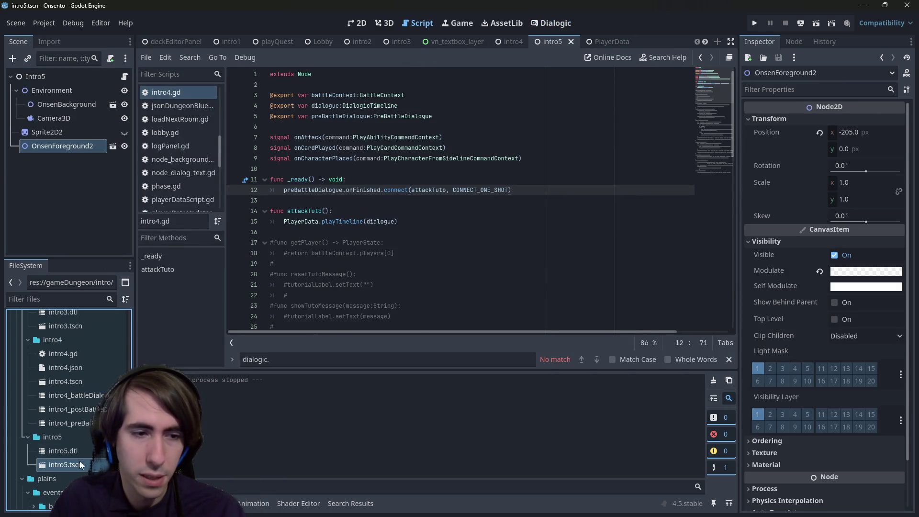
{"action": "double_click", "coordinate": [77, 454]}
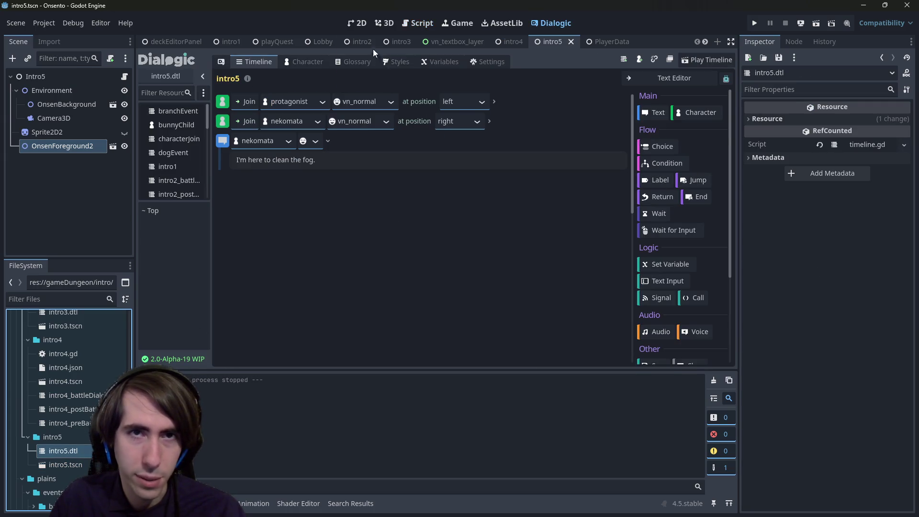
{"action": "left_click", "coordinate": [362, 26]}
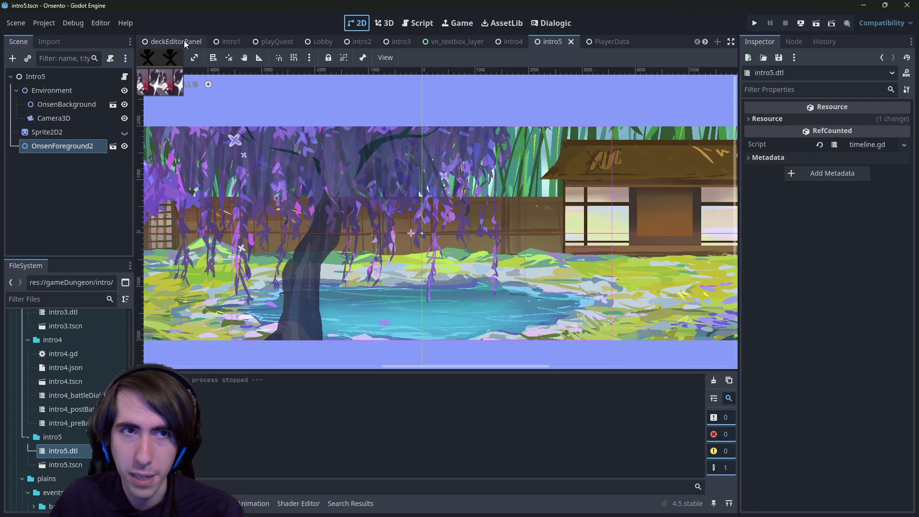
- Run the game from the playQuest scene and advance the opening dialogue
{"action": "left_click", "coordinate": [273, 41]}
{"action": "left_click", "coordinate": [799, 23]}
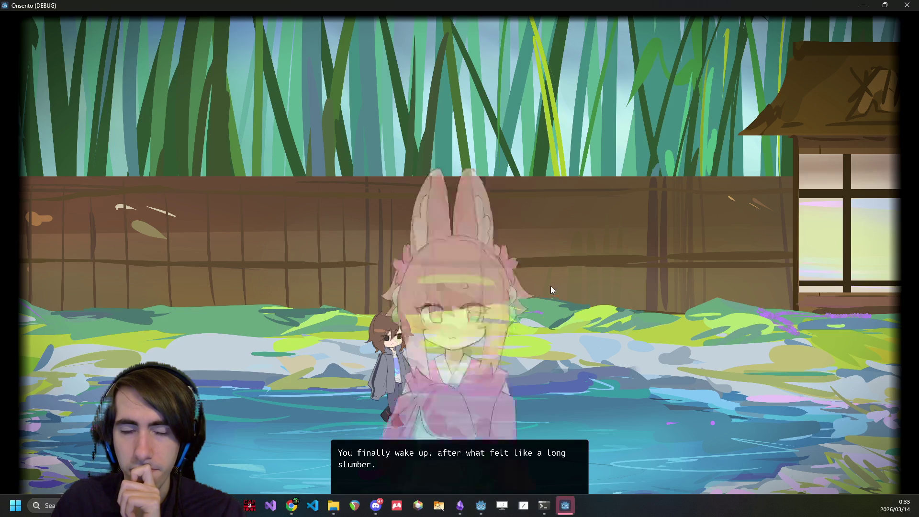
{"action": "left_click", "coordinate": [494, 256]}
- Play through the opening dialogue, a battle turn and the tutorial offer until battle starts, then close the game
{"action": "left_click", "coordinate": [318, 363]}
{"action": "left_click", "coordinate": [318, 363]}
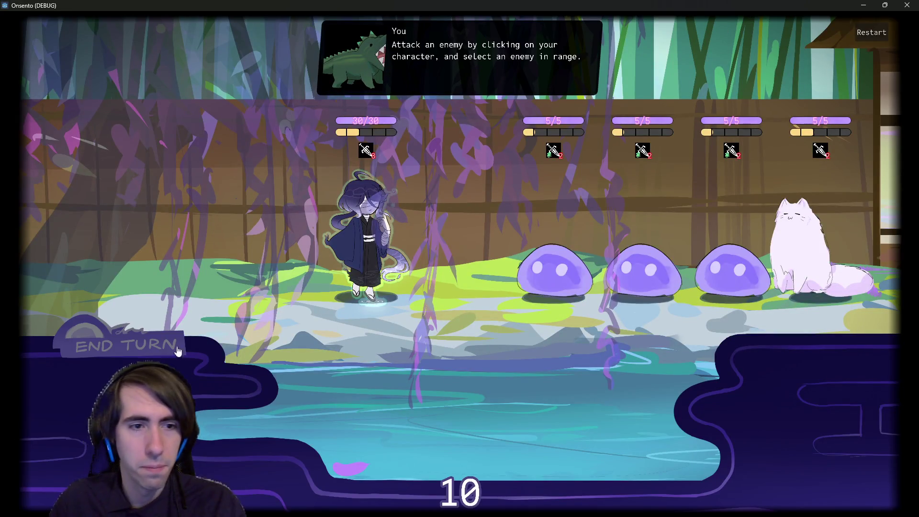
{"action": "left_click", "coordinate": [155, 355]}
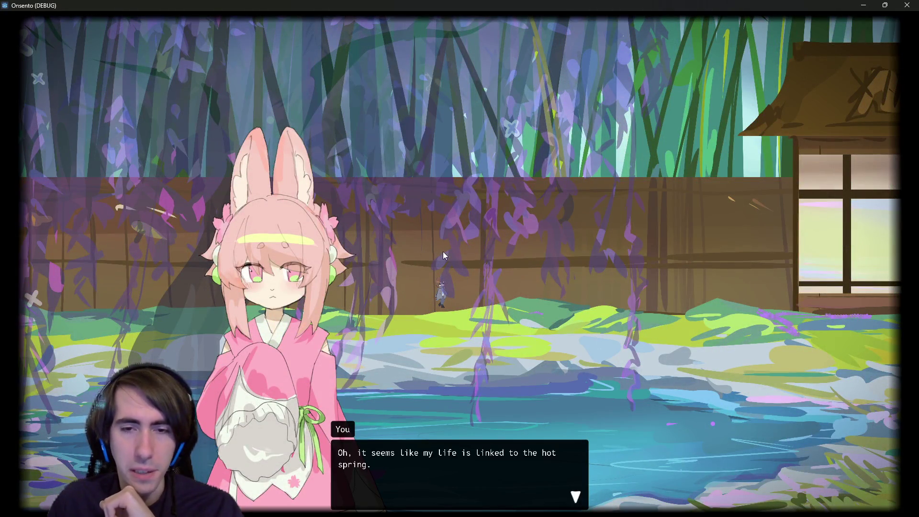
{"action": "left_click", "coordinate": [447, 241]}
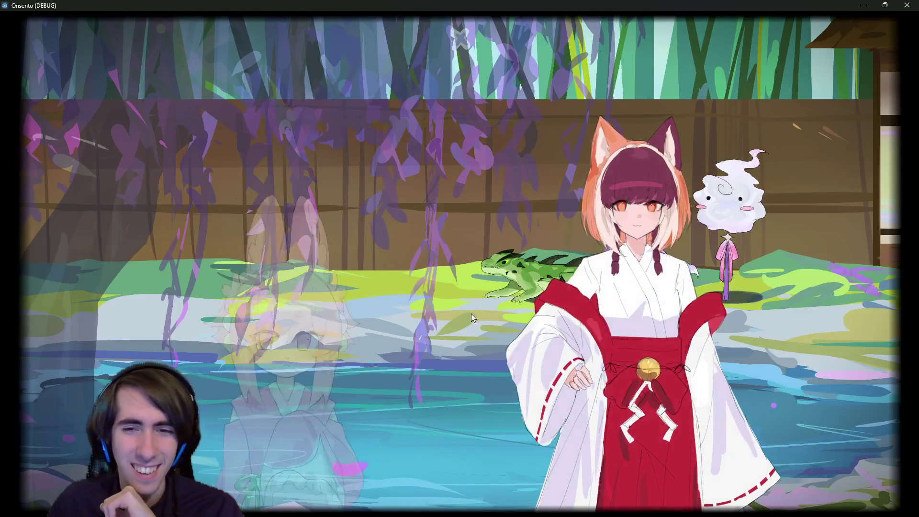
{"action": "left_click", "coordinate": [460, 305]}
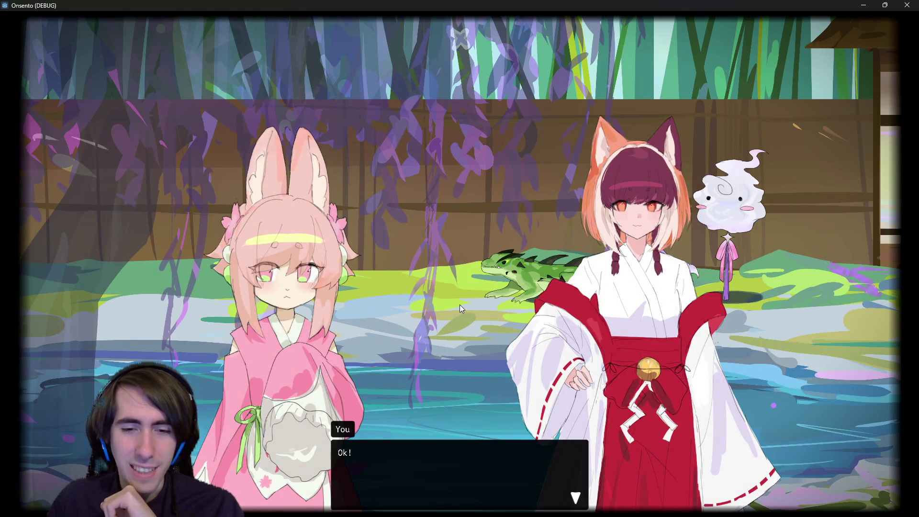
{"action": "left_click", "coordinate": [460, 304]}
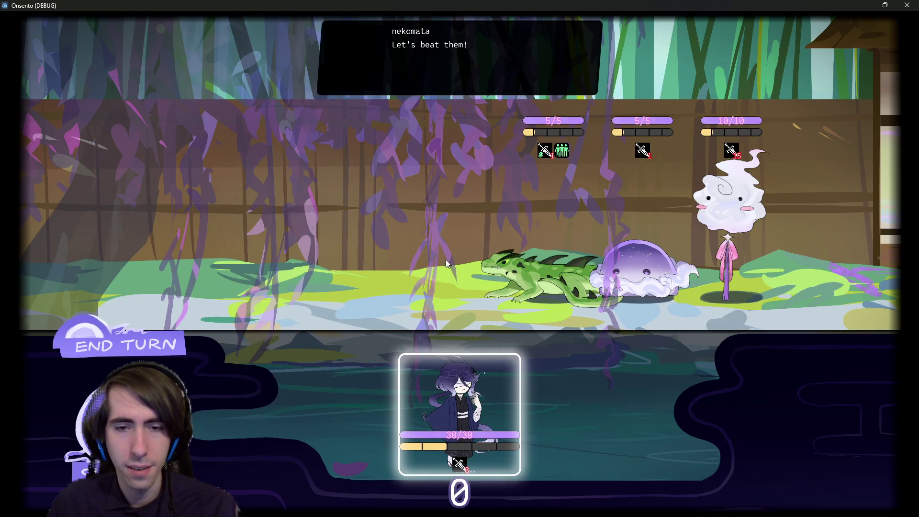
{"action": "left_click", "coordinate": [466, 84]}
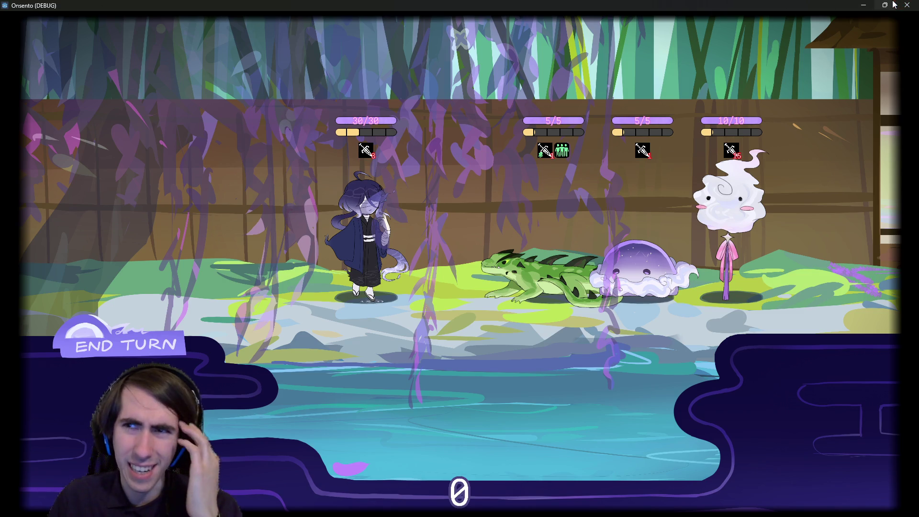
{"action": "left_click", "coordinate": [905, 5]}
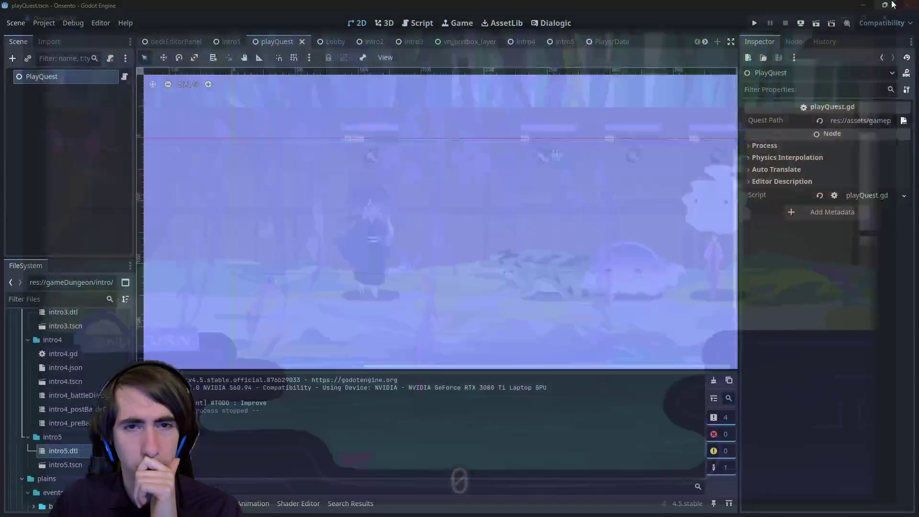
- Open intro2.gd in the script editor and highlight line 17's Dialogic.paused = false
{"action": "left_click", "coordinate": [427, 26]}
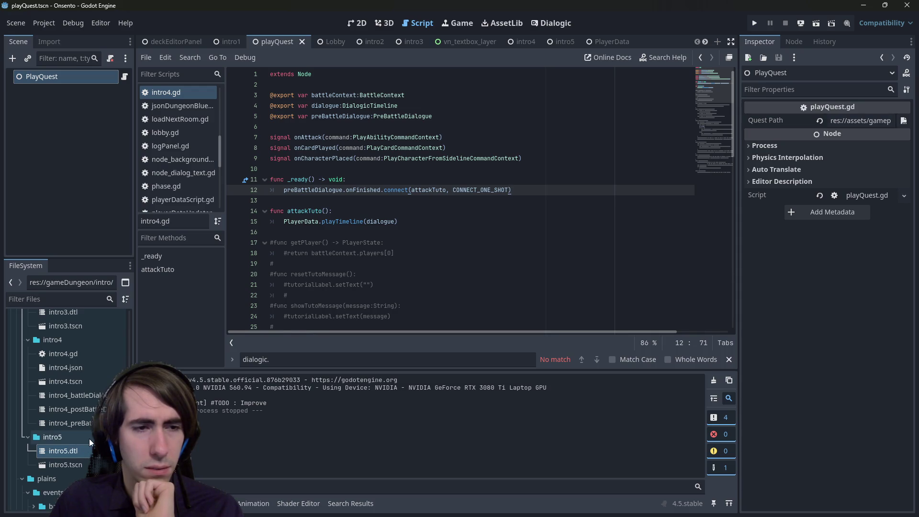
{"action": "scroll", "coordinate": [84, 440], "scroll_direction": "up", "scroll_amount": 3}
{"action": "scroll", "coordinate": [84, 436], "scroll_direction": "up", "scroll_amount": 3}
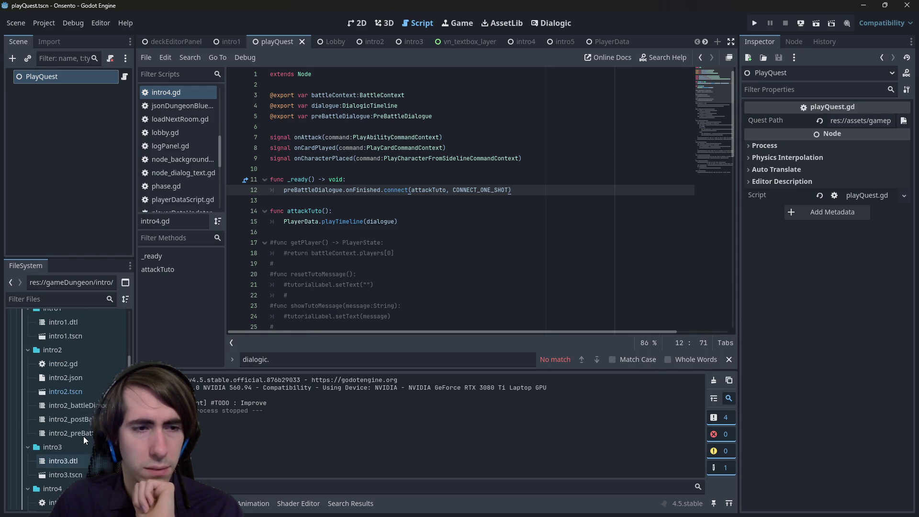
{"action": "left_click", "coordinate": [74, 367]}
{"action": "double_click", "coordinate": [75, 367]}
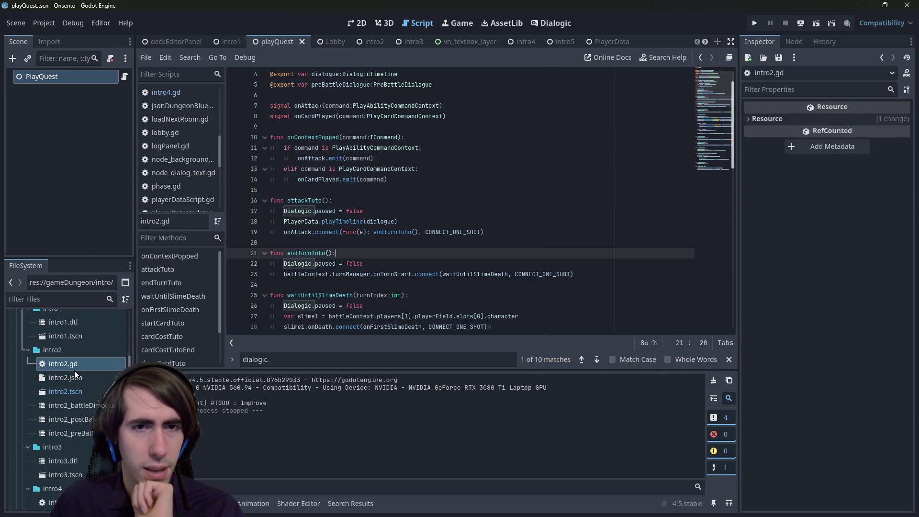
{"action": "left_click", "coordinate": [295, 211]}
{"action": "left_click_drag", "start_coordinate": [294, 211], "coordinate": [233, 212]}
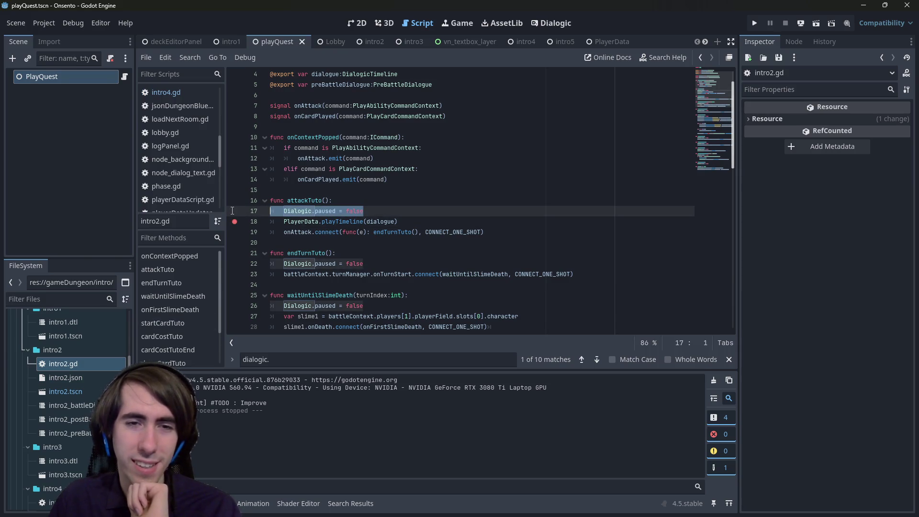
- Inspect the onAttack signal on lines 18–22 and the Dialogic.paused line in attackTuto
{"action": "left_click", "coordinate": [364, 263]}
{"action": "left_click", "coordinate": [265, 226], "text": "shift"}
{"action": "left_click", "coordinate": [265, 226]}
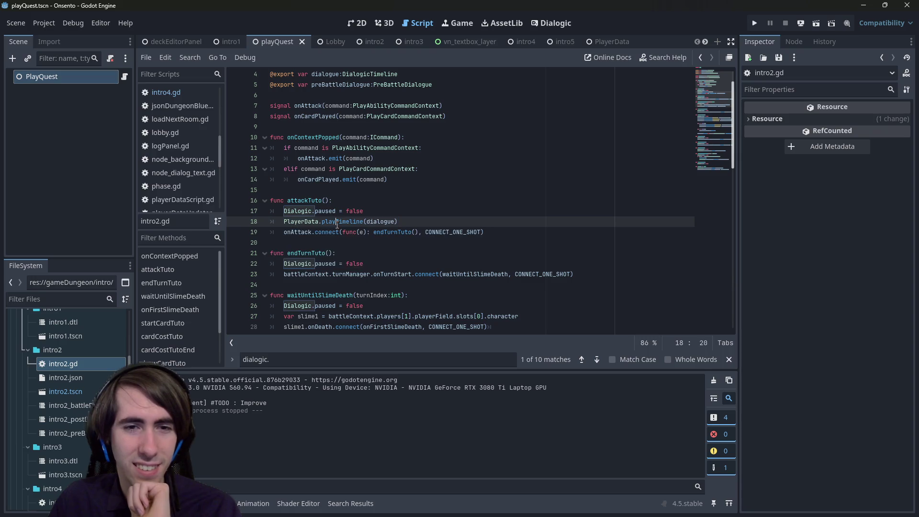
{"action": "left_click", "coordinate": [300, 231]}
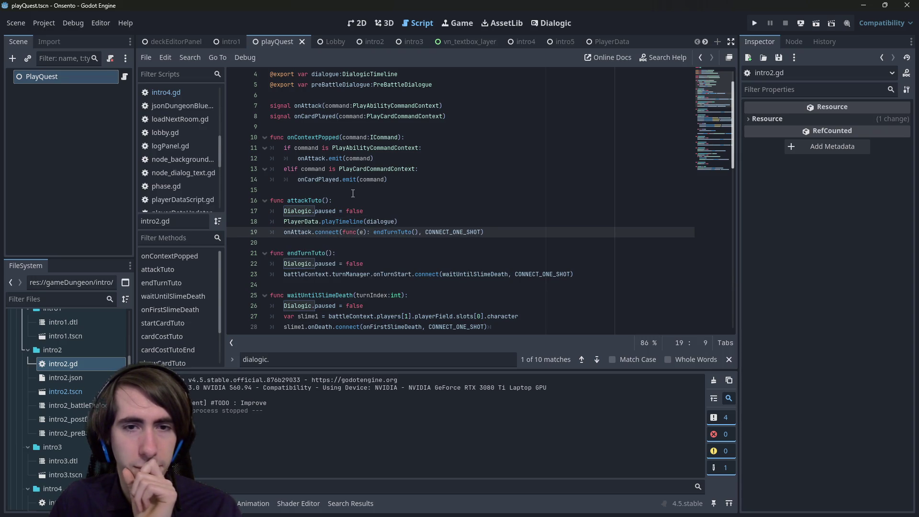
{"action": "left_click_drag", "start_coordinate": [364, 211], "coordinate": [253, 215]}
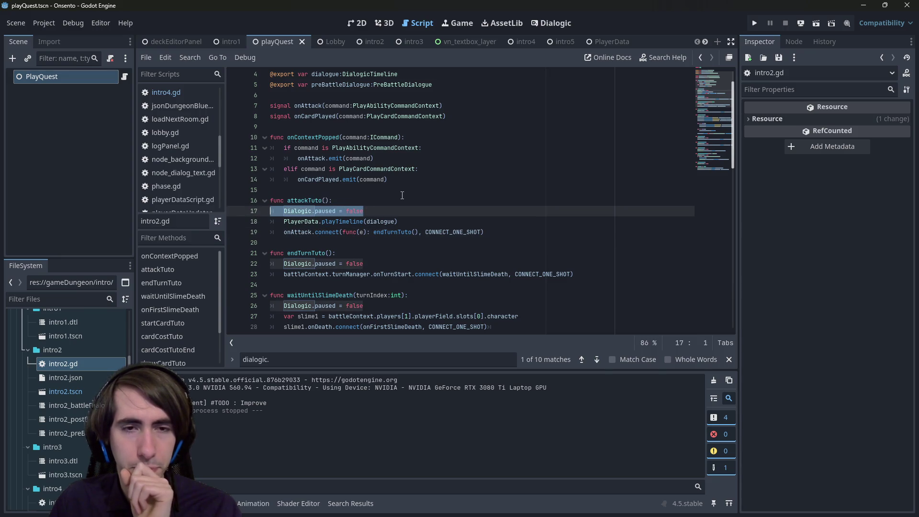
{"action": "mouse_move", "coordinate": [350, 224]}
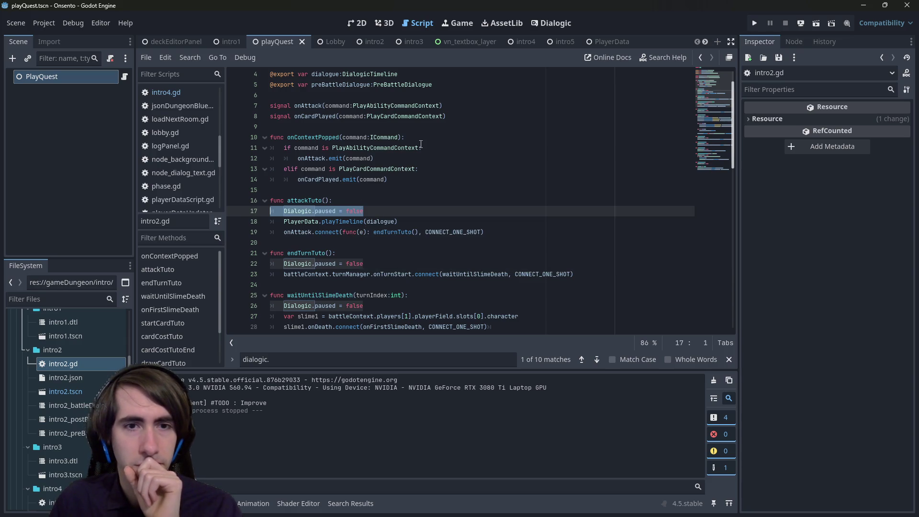
{"action": "scroll", "coordinate": [337, 302], "scroll_direction": "down", "scroll_amount": 6}
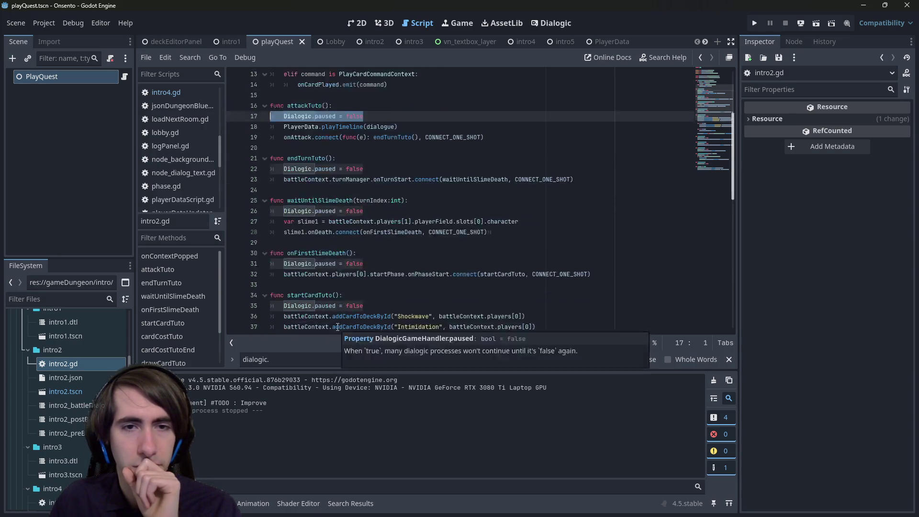
{"action": "scroll", "coordinate": [338, 327], "scroll_direction": "down", "scroll_amount": 4}
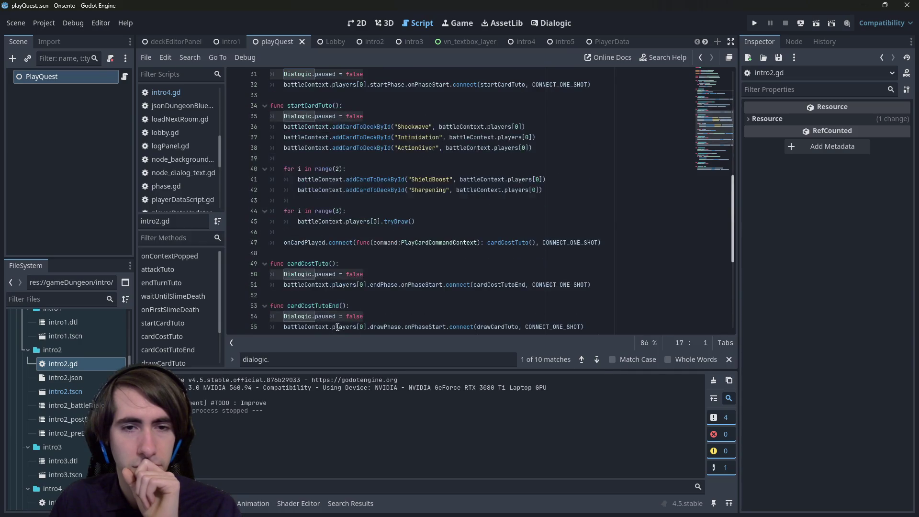
{"action": "scroll", "coordinate": [345, 326], "scroll_direction": "up", "scroll_amount": 7}
{"action": "scroll", "coordinate": [347, 324], "scroll_direction": "up", "scroll_amount": 1}
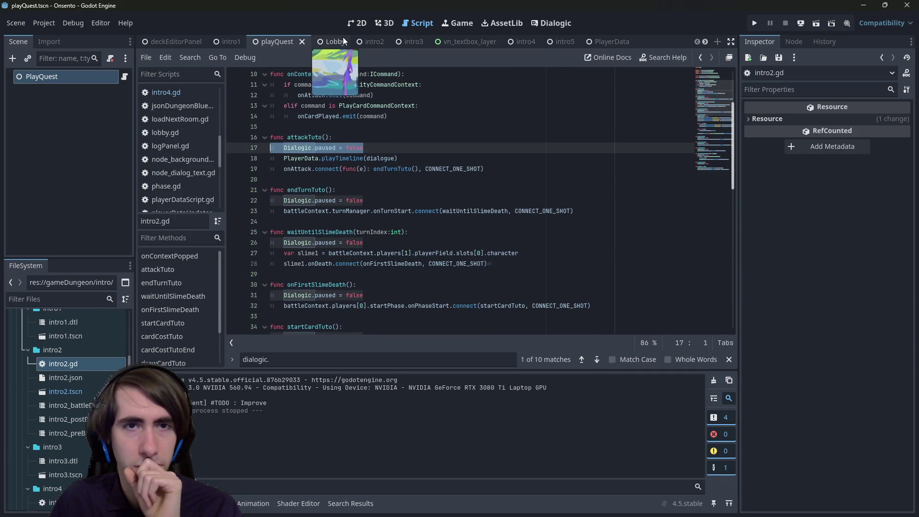
- Check intro2.json's battle setup and glance at the intro2_battleDialogue timeline
{"action": "double_click", "coordinate": [80, 376]}
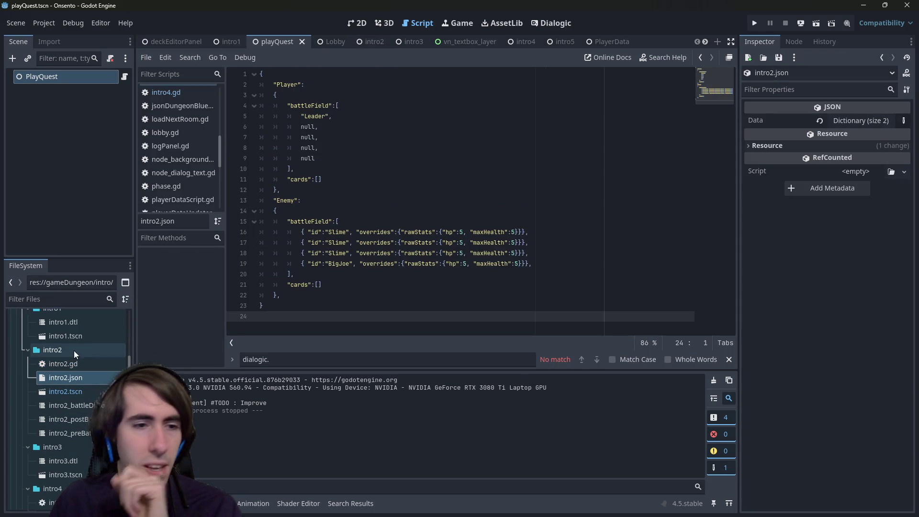
{"action": "left_click", "coordinate": [82, 364]}
{"action": "double_click", "coordinate": [92, 406]}
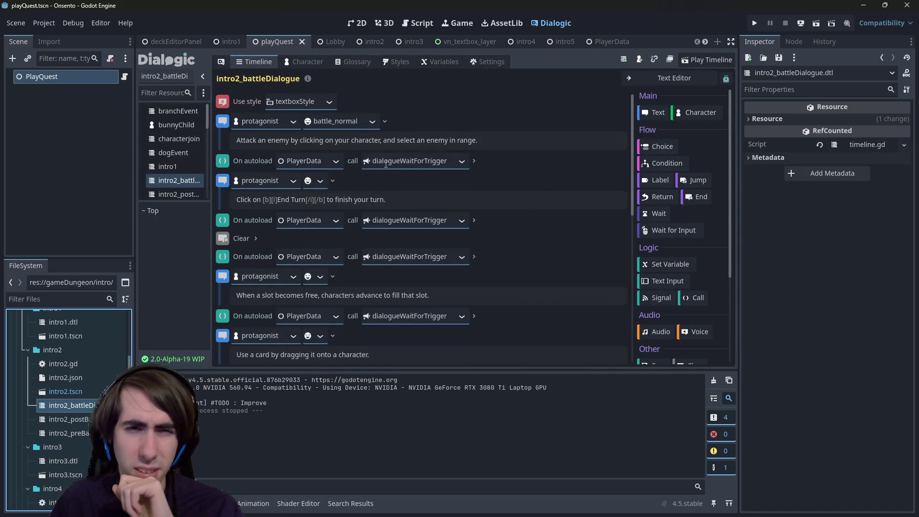
- Back in intro2.gd, reread the Dialogic.paused = false statement on line 17
{"action": "left_click", "coordinate": [419, 23]}
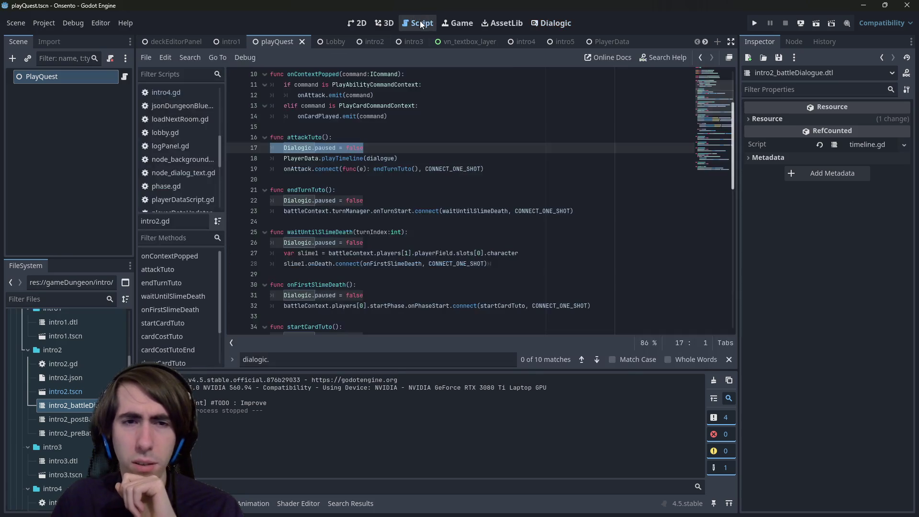
{"action": "left_click_drag", "start_coordinate": [381, 149], "coordinate": [256, 146]}
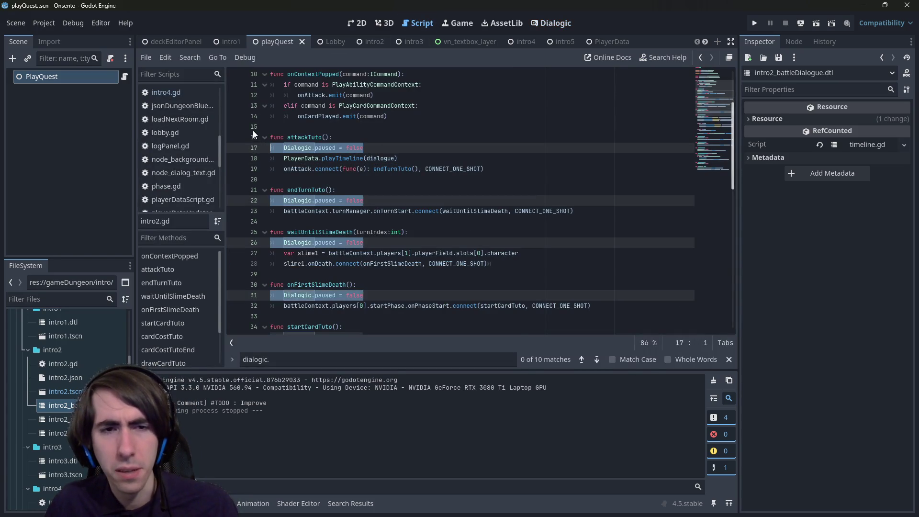
{"action": "scroll", "coordinate": [253, 130], "scroll_direction": "down", "scroll_amount": 8}
{"action": "scroll", "coordinate": [253, 130], "scroll_direction": "up", "scroll_amount": 5}
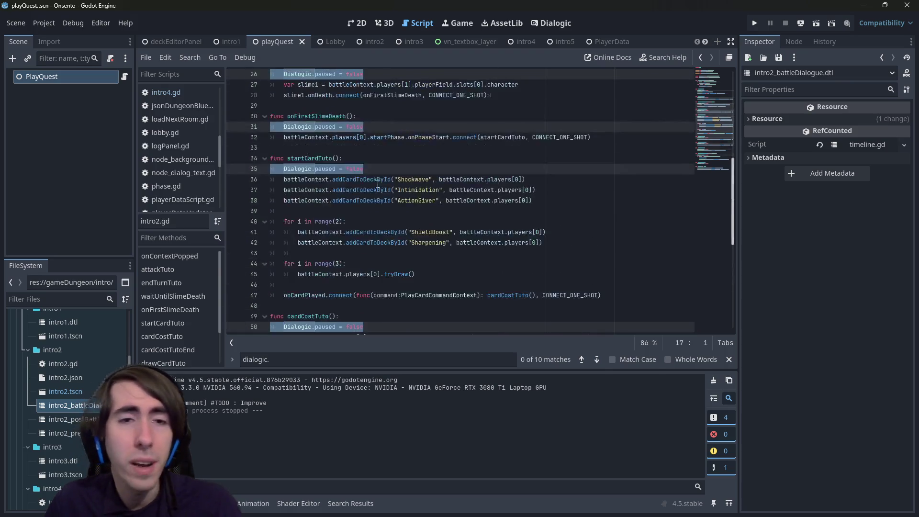
{"action": "scroll", "coordinate": [364, 177], "scroll_direction": "up", "scroll_amount": 3}
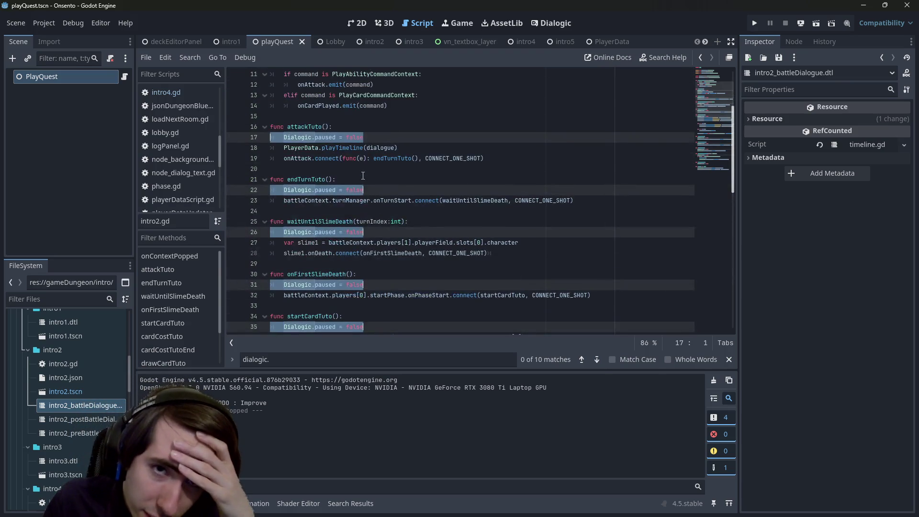
{"action": "scroll", "coordinate": [360, 176], "scroll_direction": "up", "scroll_amount": 2}
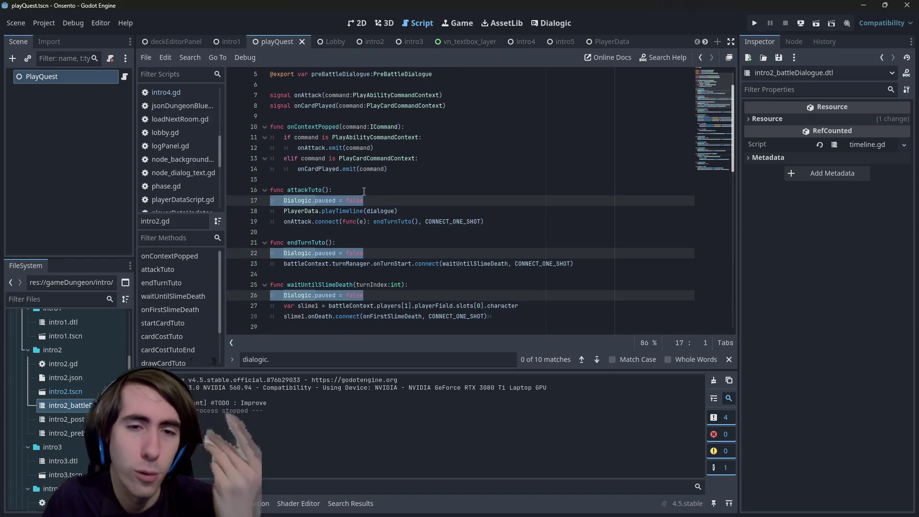
{"action": "key", "text": "Right"}
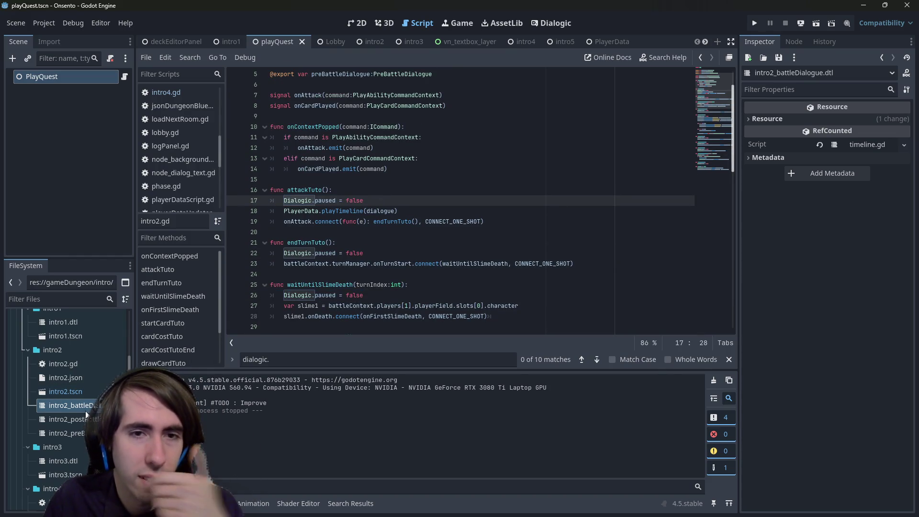
- Examine intro2_battleDialogue's first dialogueWaitForTrigger call event in the Dialogic editor
{"action": "double_click", "coordinate": [82, 406]}
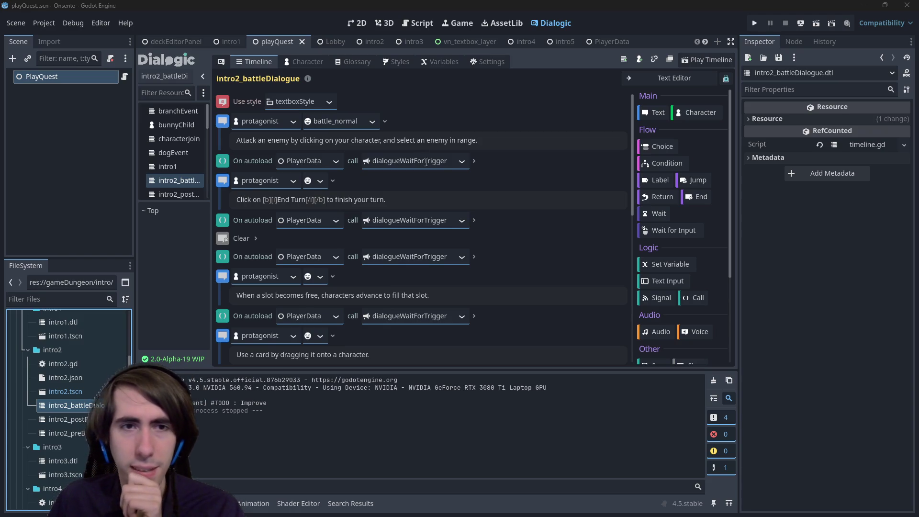
{"action": "left_click", "coordinate": [225, 160]}
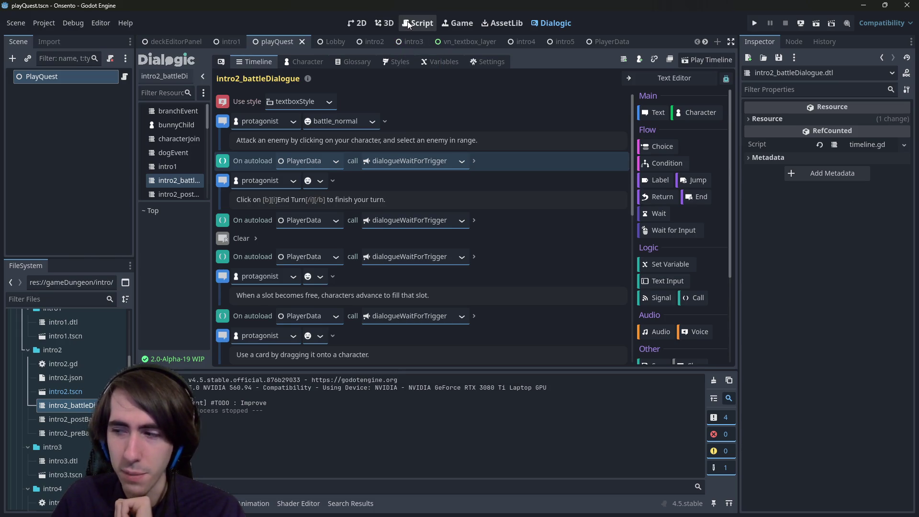
{"action": "left_click", "coordinate": [418, 16]}
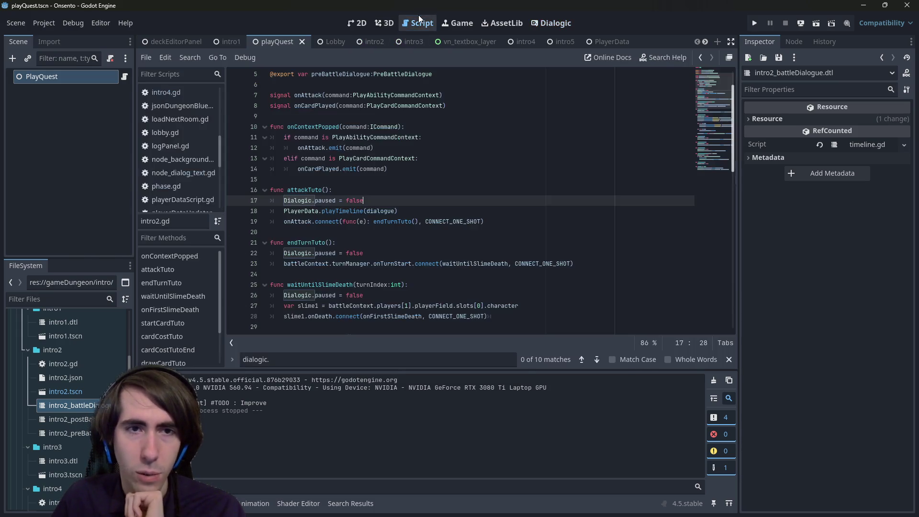
{"action": "double_click", "coordinate": [93, 405]}
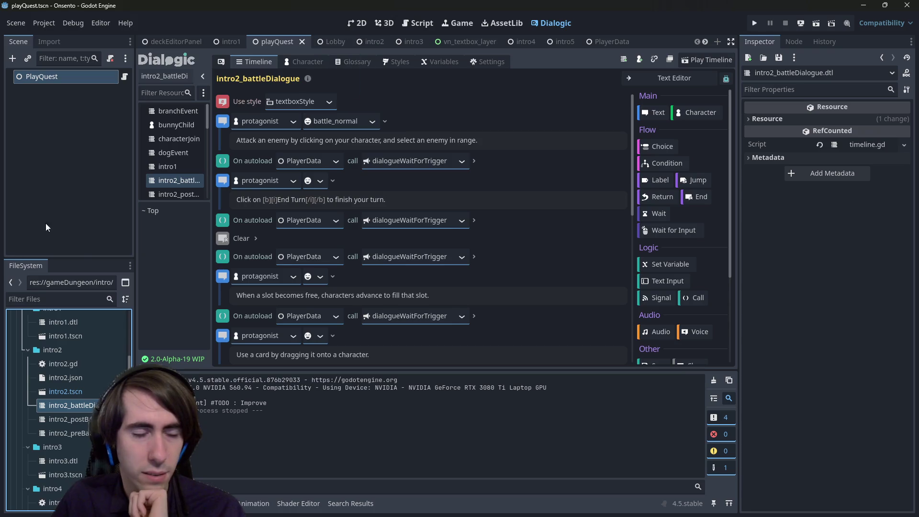
{"action": "key", "text": "shift+alt+o"}
{"action": "type", "text": "playerdata"}
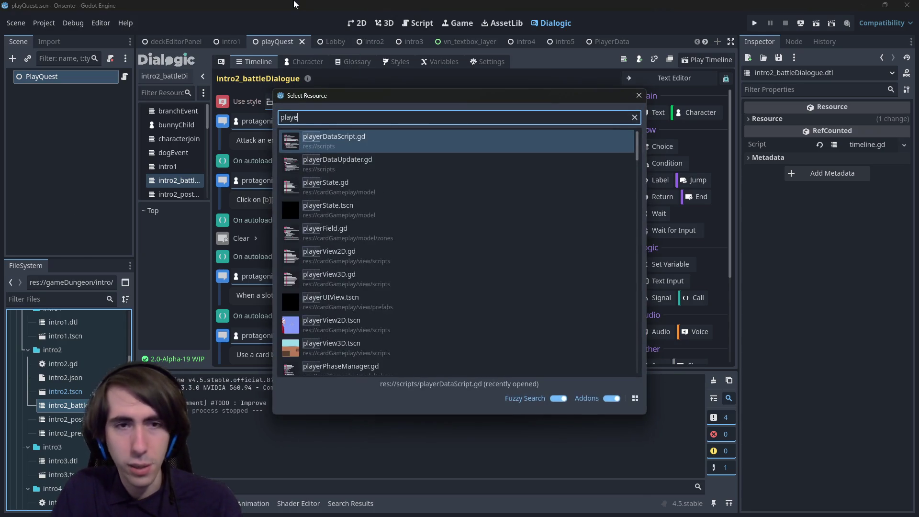
{"action": "key", "text": "Down"}
{"action": "key", "text": "Return"}
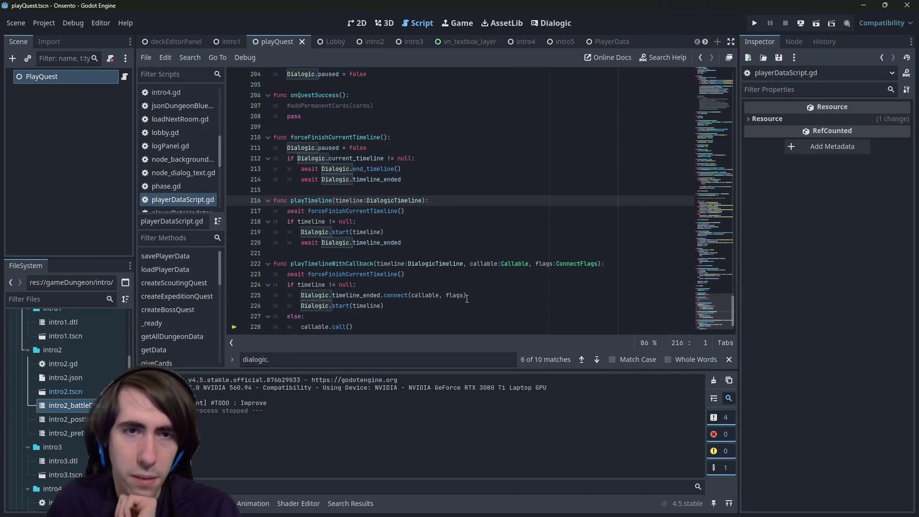
{"action": "scroll", "coordinate": [492, 189], "scroll_direction": "up", "scroll_amount": 4}
{"action": "scroll", "coordinate": [393, 258], "scroll_direction": "down", "scroll_amount": 5}
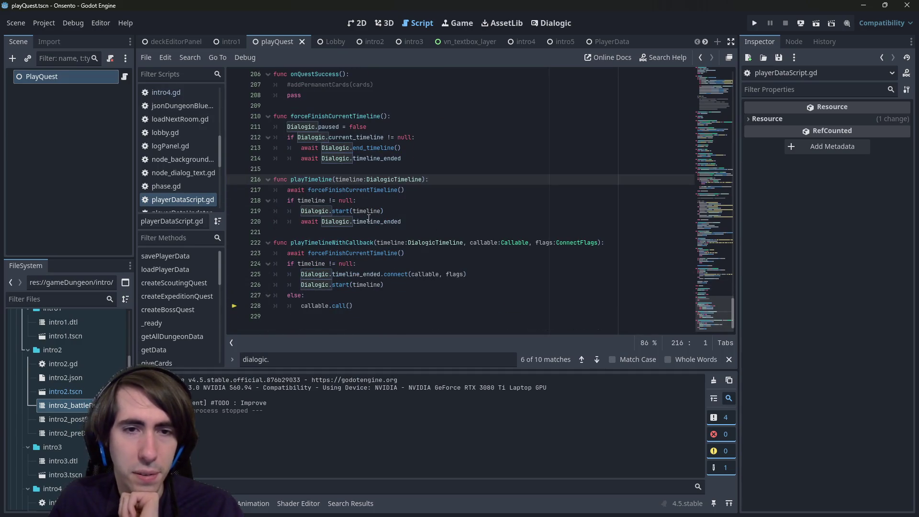
{"action": "left_click", "coordinate": [367, 253]}
{"action": "double_click", "coordinate": [367, 253]}
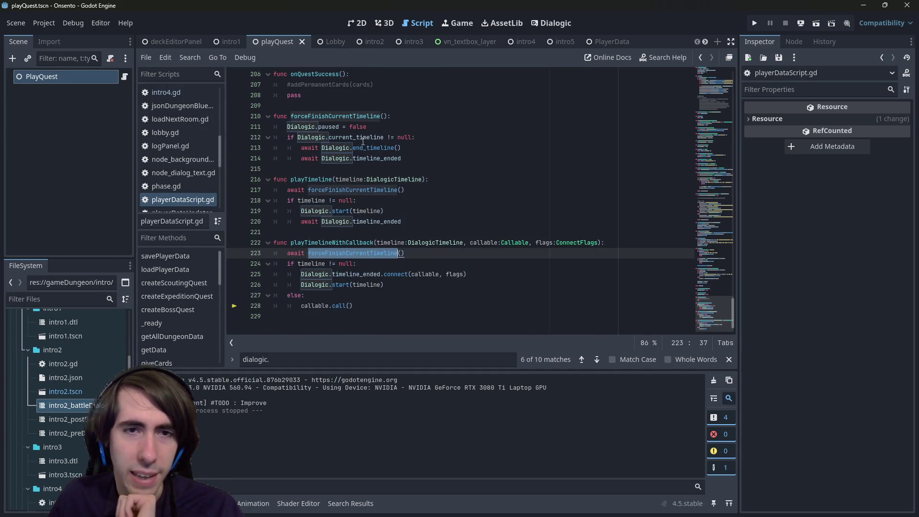
{"action": "left_click_drag", "start_coordinate": [402, 147], "coordinate": [227, 147]}
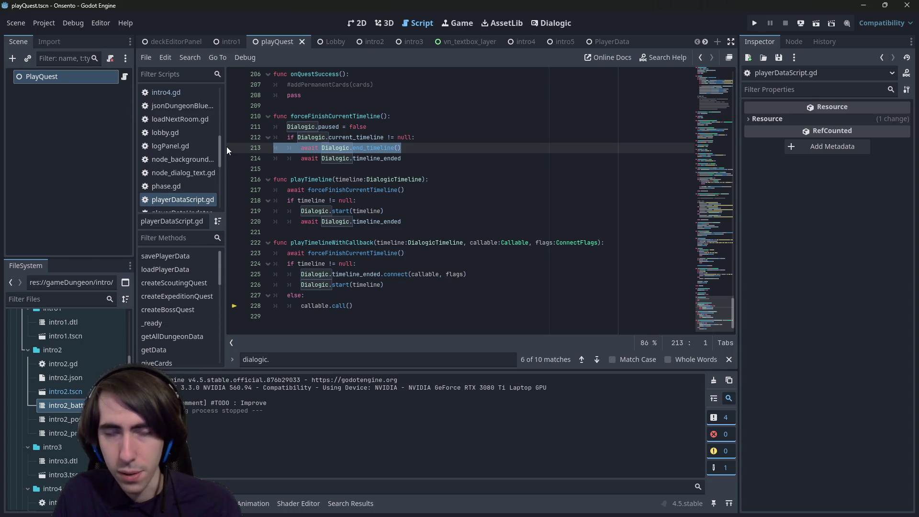
{"action": "left_click", "coordinate": [340, 126]}
{"action": "mouse_move", "coordinate": [338, 125]}
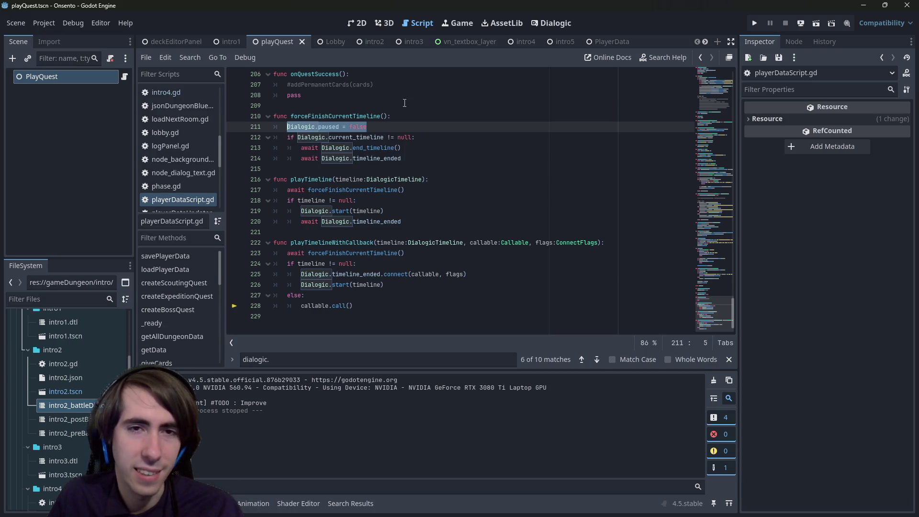
{"action": "left_click", "coordinate": [421, 124]}
{"action": "left_click_drag", "start_coordinate": [415, 127], "coordinate": [288, 133]}
{"action": "key", "text": "ctrl+c"}
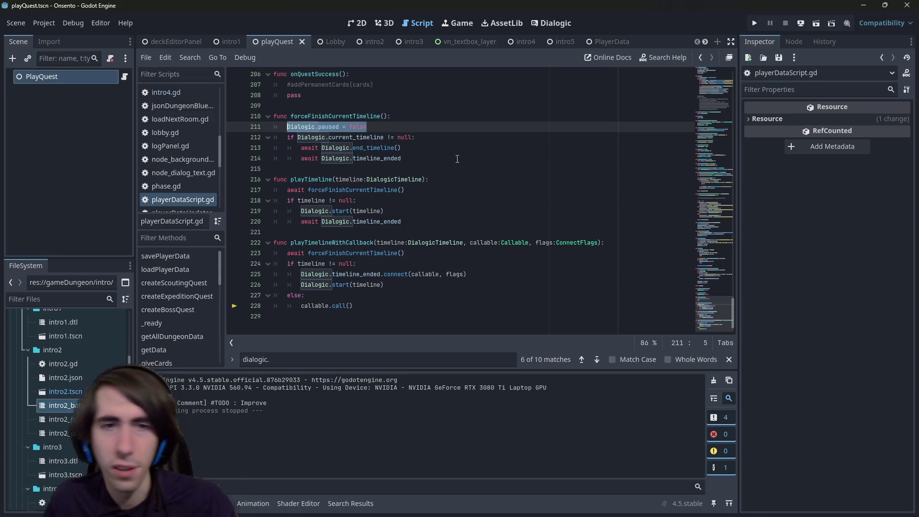
{"action": "left_click", "coordinate": [460, 138]}
- Move the Dialogic.paused = false assignment from line 211 to the end of the function
{"action": "key", "text": "Return"}
{"action": "type", "text": "if"}
{"action": "key", "text": "ctrl+v"}
{"action": "key", "text": "Up"}
{"action": "key", "text": "Up"}
{"action": "left_click_drag", "start_coordinate": [367, 127], "coordinate": [222, 130]}
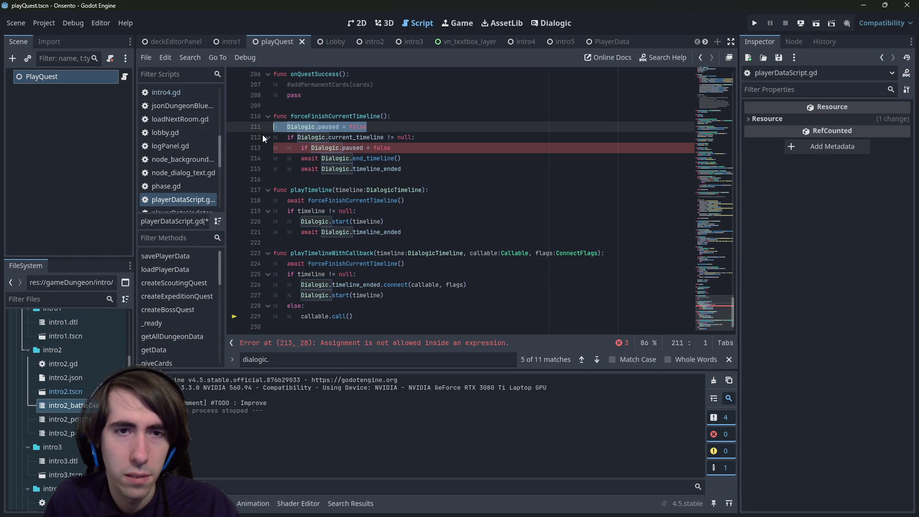
{"action": "left_click", "coordinate": [406, 169]}
{"action": "key", "text": "Return"}
{"action": "key", "text": "BackSpace"}
{"action": "key", "text": "ctrl+v"}
{"action": "left_click_drag", "start_coordinate": [367, 126], "coordinate": [267, 126]}
{"action": "key", "text": "BackSpace"}
{"action": "key", "text": "BackSpace"}
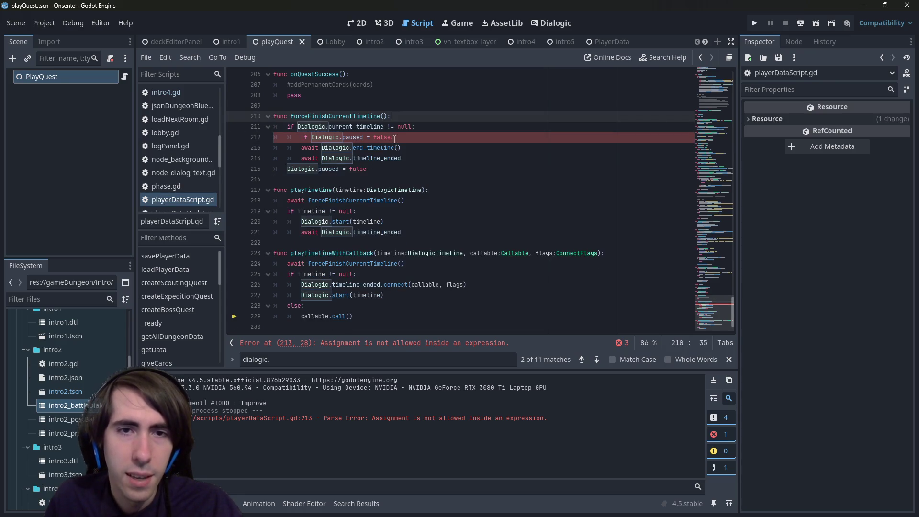
- Change the condition to 'if !Dialogic.paused:', indent end_timeline under it, and save
{"action": "left_click", "coordinate": [372, 137]}
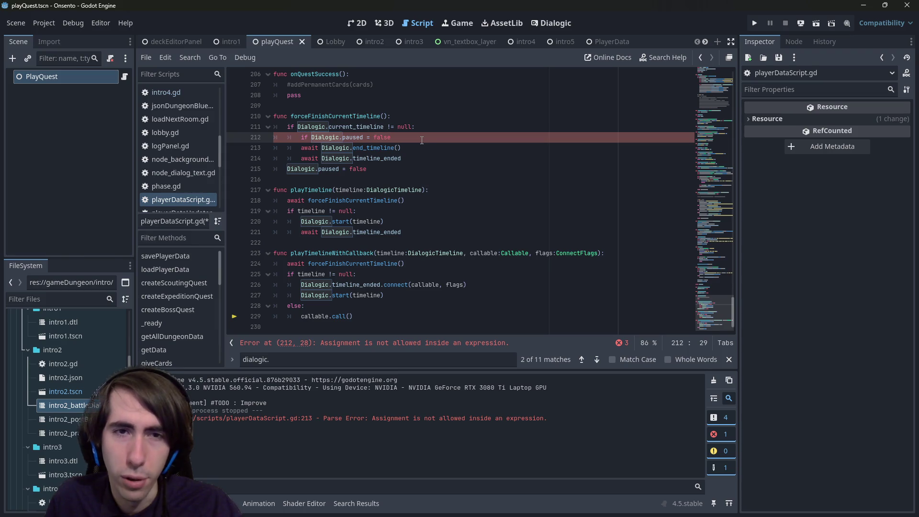
{"action": "type", "text": "="}
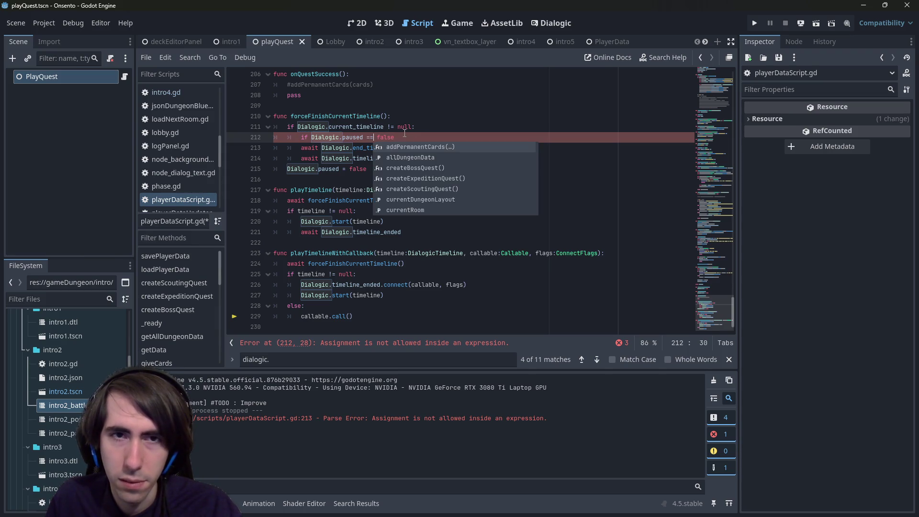
{"action": "key", "text": "Delete"}
{"action": "key", "text": "Delete"}
{"action": "key", "text": "Delete"}
{"action": "key", "text": "BackSpace"}
{"action": "key", "text": "BackSpace"}
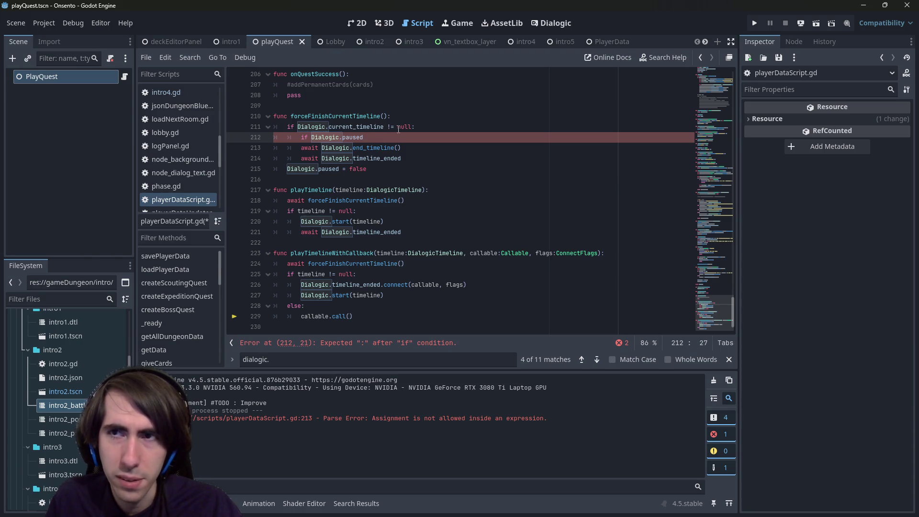
{"action": "type", "text": "!"}
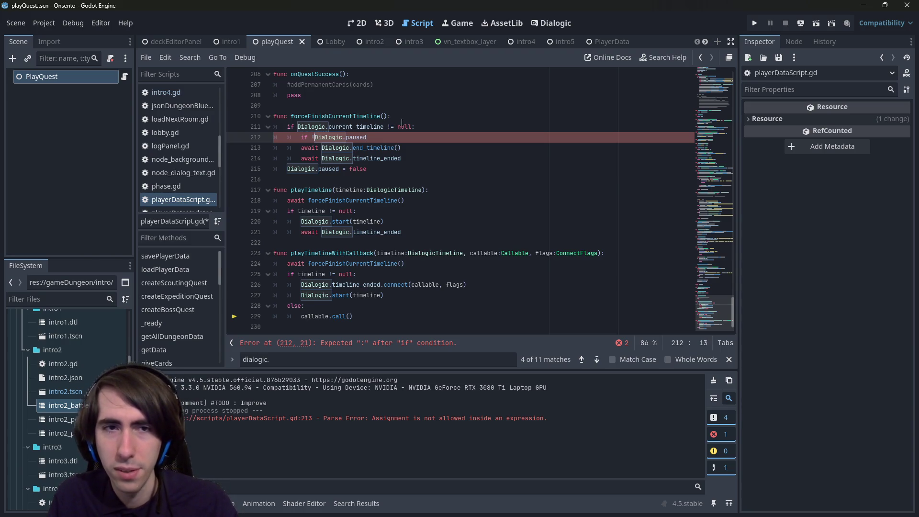
{"action": "key", "text": "Down"}
{"action": "key", "text": "ctrl+Left"}
{"action": "key", "text": "ctrl+Left"}
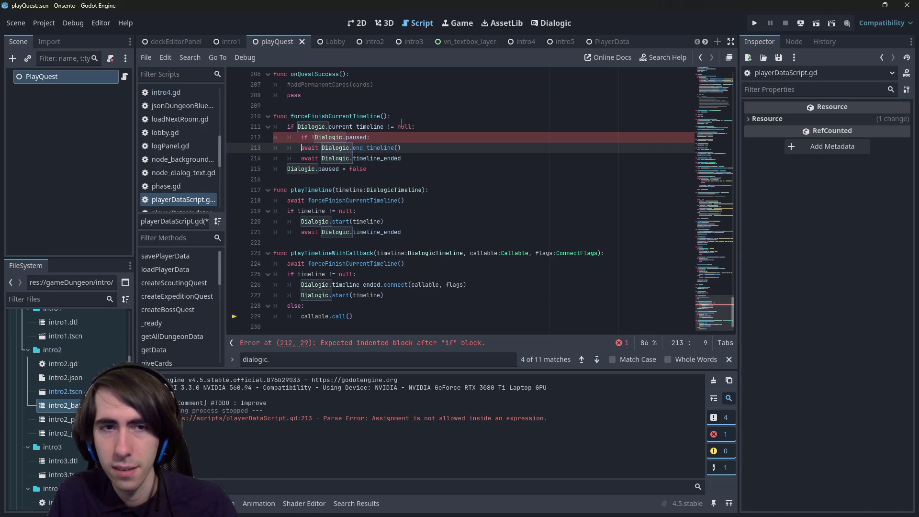
{"action": "key", "text": "Tab"}
{"action": "key", "text": "ctrl+s"}
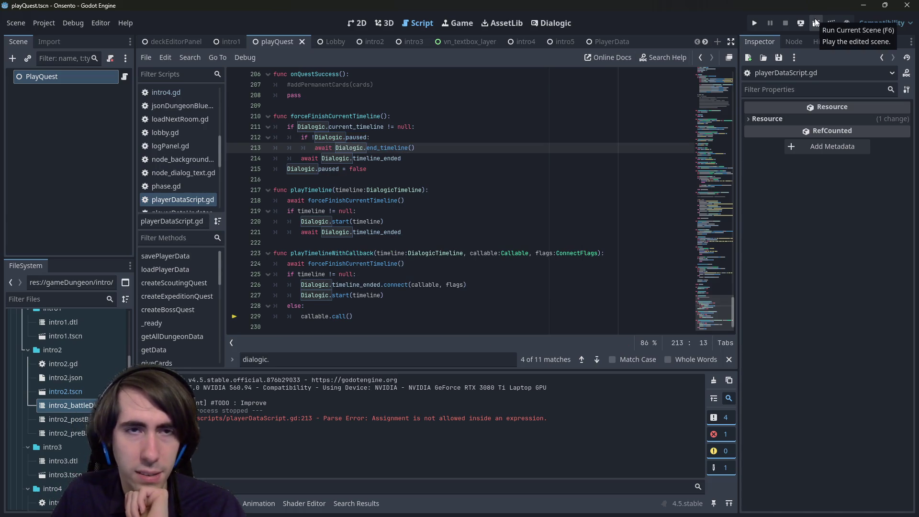
- Paste a Dialogic.paused = false reset inside the check and run the current scene
{"action": "triple_click", "coordinate": [373, 170]}
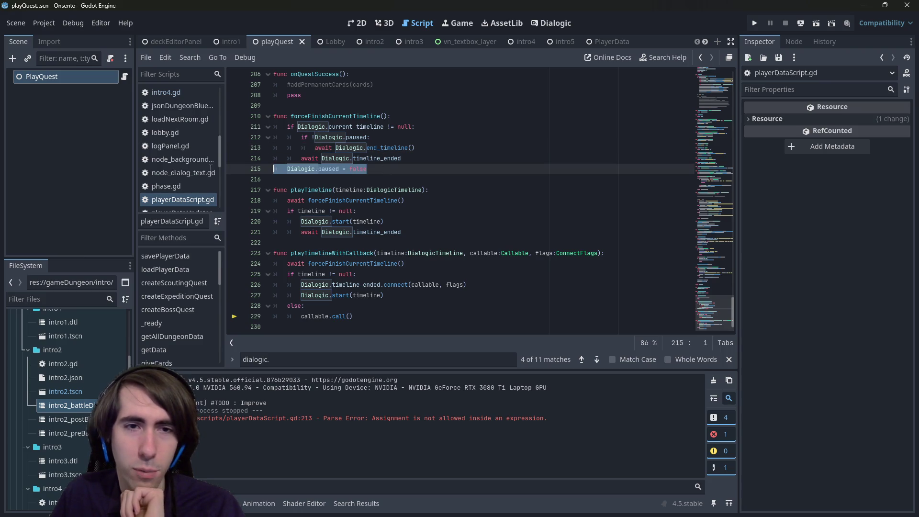
{"action": "key", "text": "ctrl+c"}
{"action": "key", "text": "Up"}
{"action": "key", "text": "ctrl+v"}
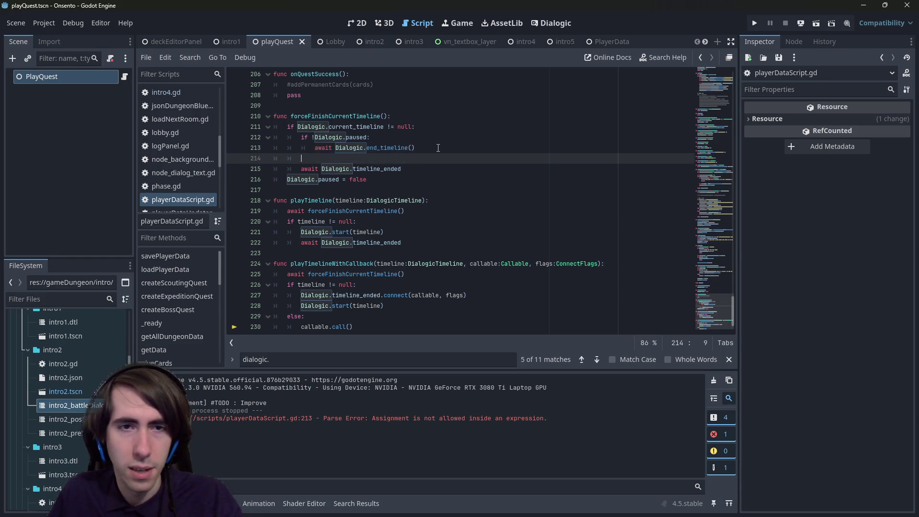
{"action": "key", "text": "Tab"}
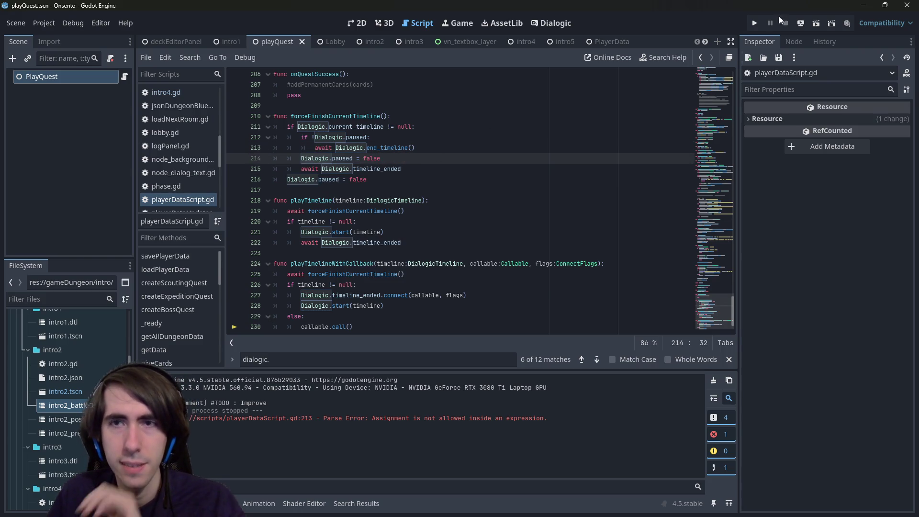
{"action": "left_click", "coordinate": [817, 23]}
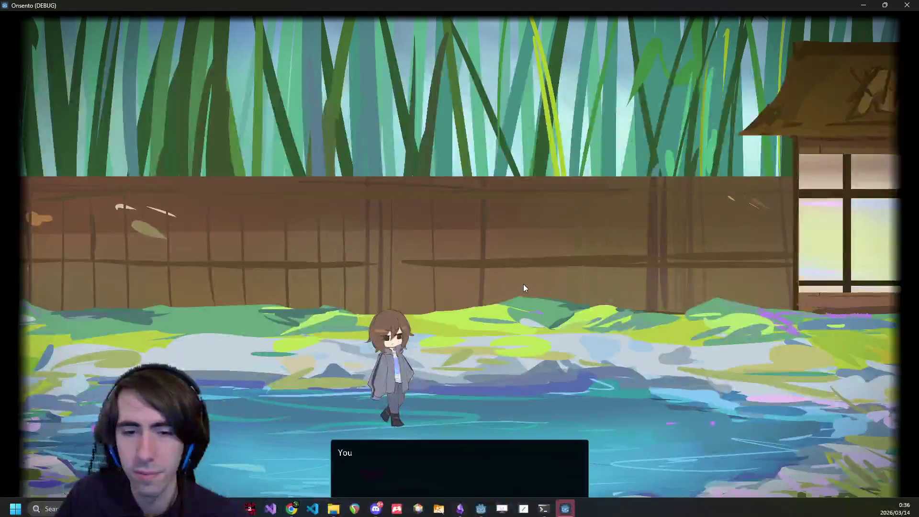
- Click through the intro, bunny-girl and nekomata lines to 'Let's beat them!', then close the game
{"action": "left_click", "coordinate": [524, 278]}
{"action": "left_click", "coordinate": [543, 211]}
{"action": "left_click", "coordinate": [543, 211]}
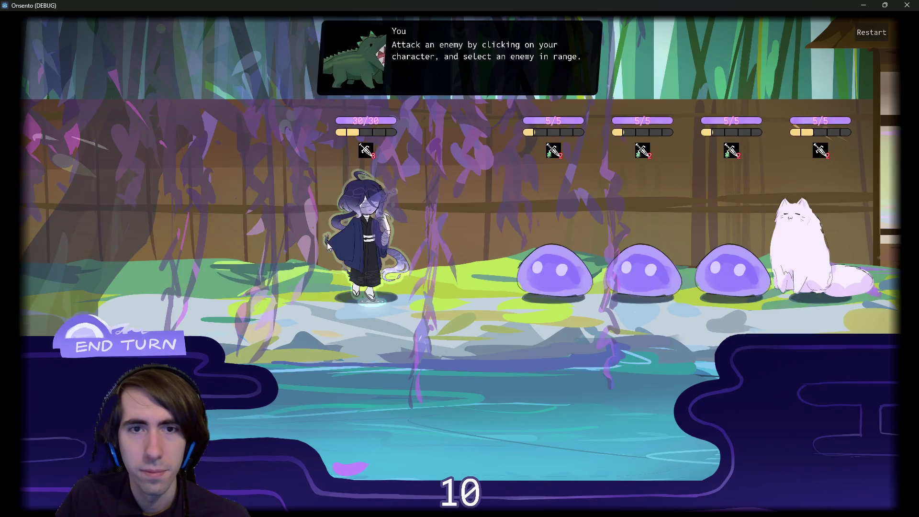
{"action": "left_click", "coordinate": [327, 245]}
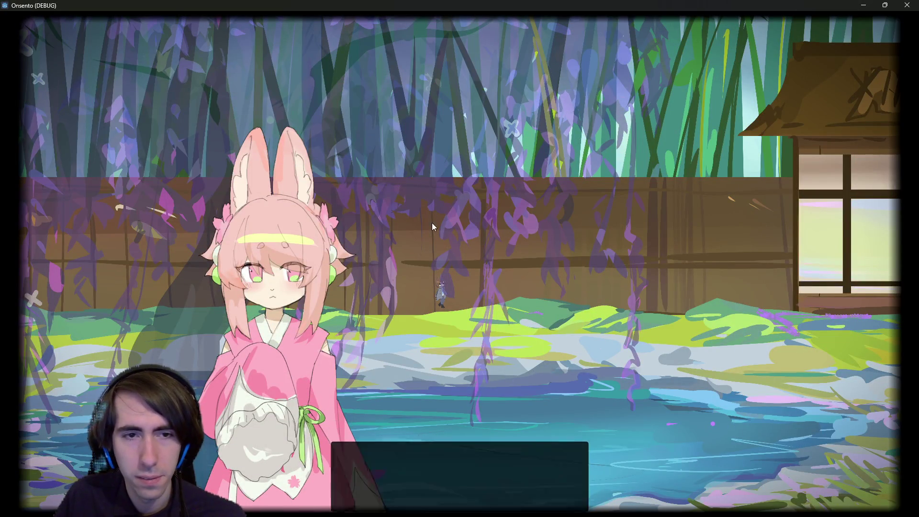
{"action": "left_click", "coordinate": [442, 199]}
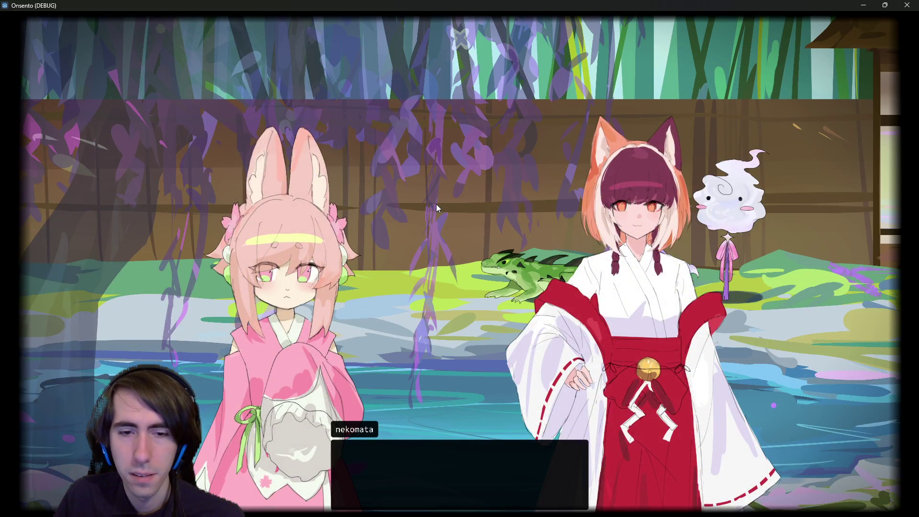
{"action": "left_click", "coordinate": [434, 209]}
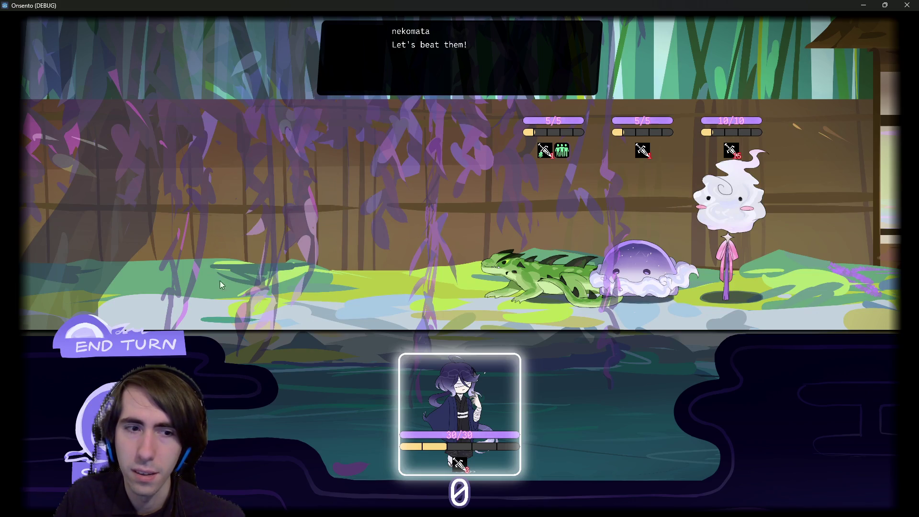
{"action": "left_click", "coordinate": [257, 113]}
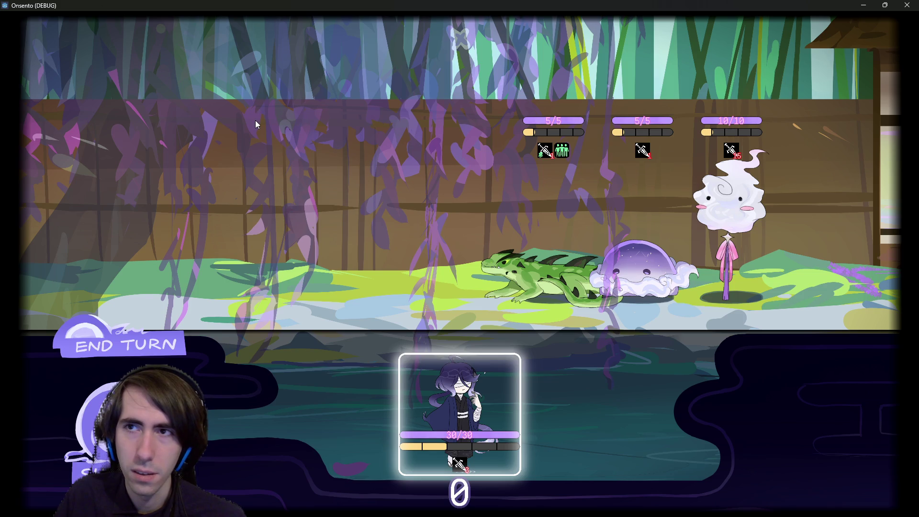
{"action": "left_click", "coordinate": [903, 5]}
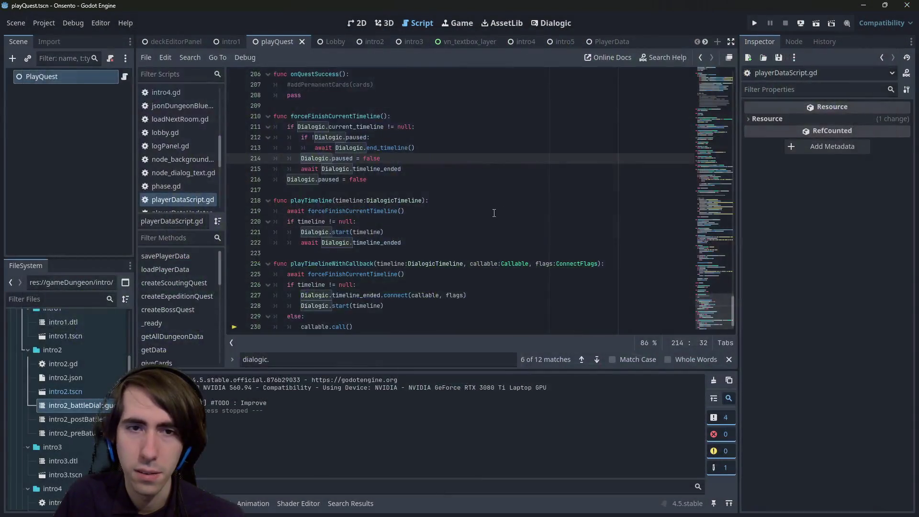
- Peek at logPanel.gd, then return to the player data script
{"action": "left_click", "coordinate": [461, 164]}
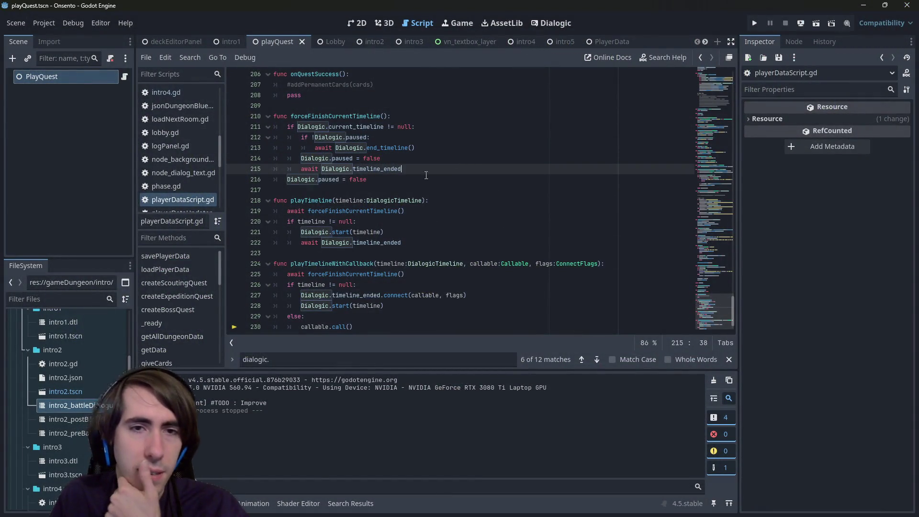
{"action": "left_click", "coordinate": [211, 144]}
{"action": "left_click", "coordinate": [437, 157]}
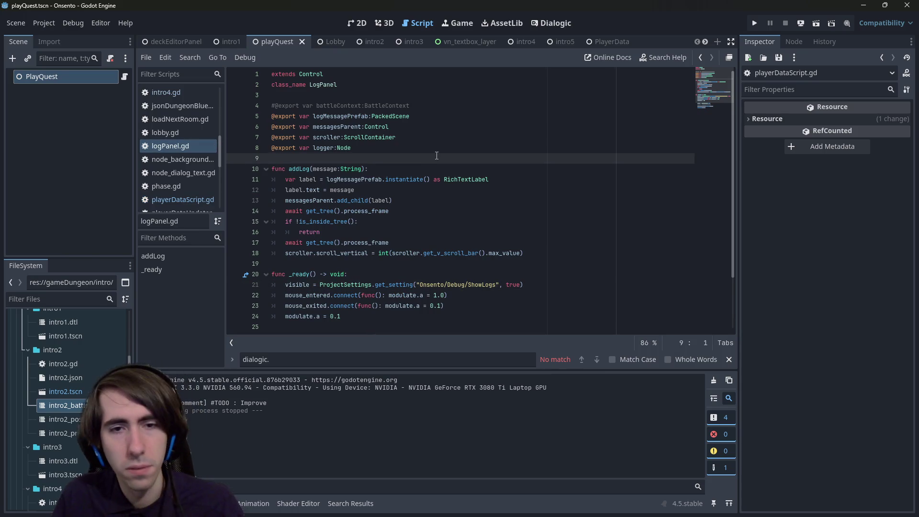
{"action": "key", "text": "alt+Left"}
{"action": "key", "text": "alt+Left"}
{"action": "key", "text": "alt+Left"}
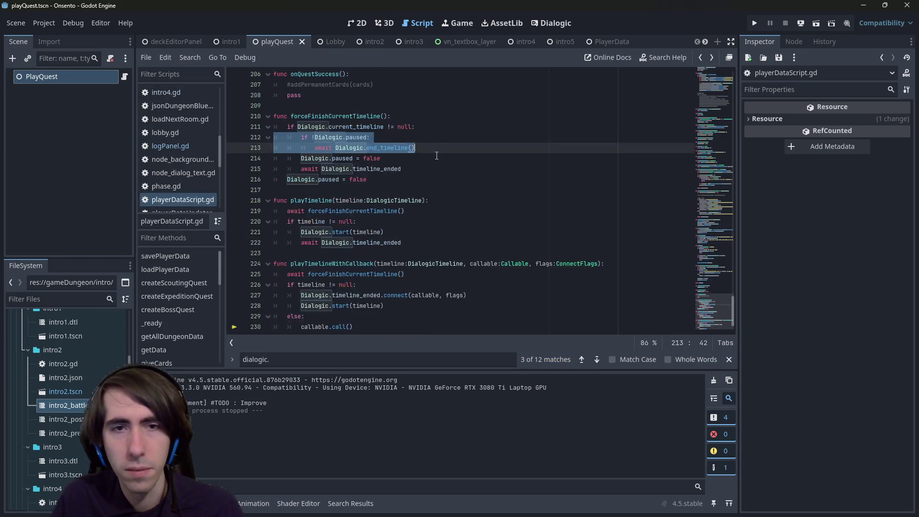
- Review the paused check, briefly delete and restore the inner reset line, then switch to intro2
{"action": "left_click", "coordinate": [423, 148]}
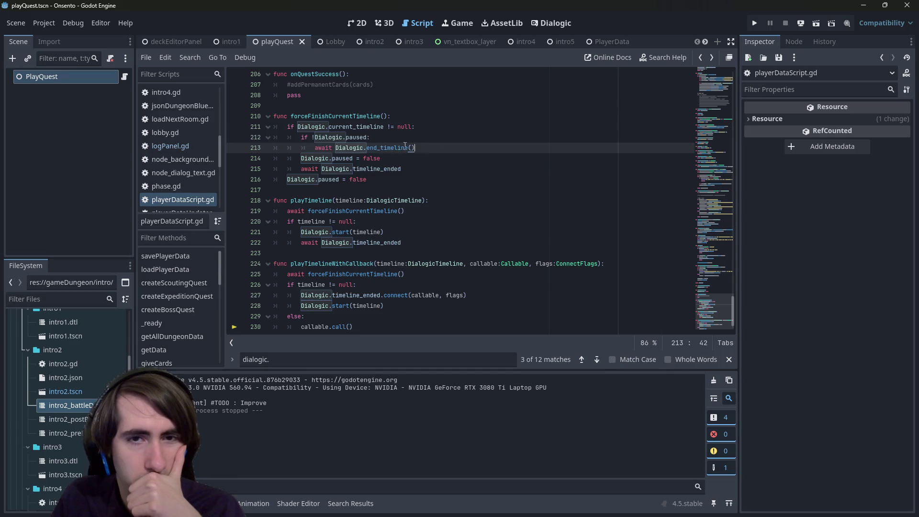
{"action": "left_click_drag", "start_coordinate": [423, 147], "coordinate": [214, 136]}
{"action": "left_click", "coordinate": [412, 157]}
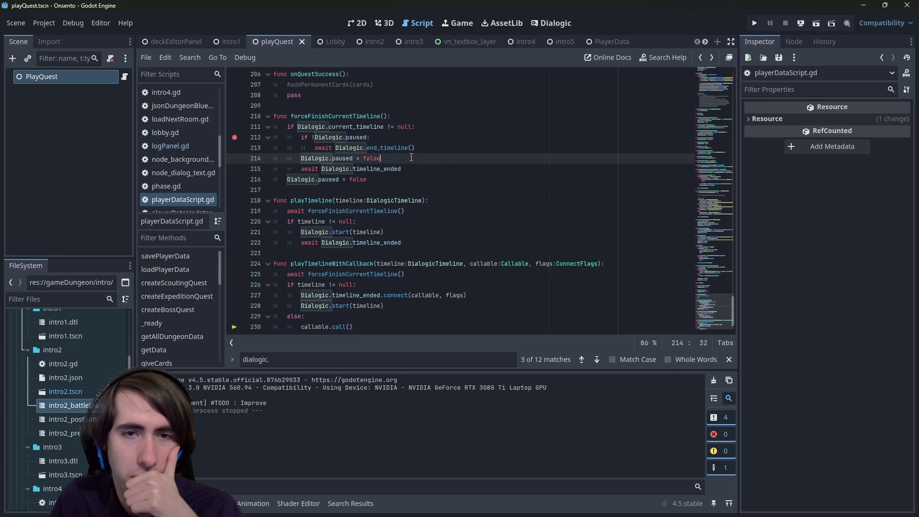
{"action": "left_click_drag", "start_coordinate": [375, 161], "coordinate": [248, 158]}
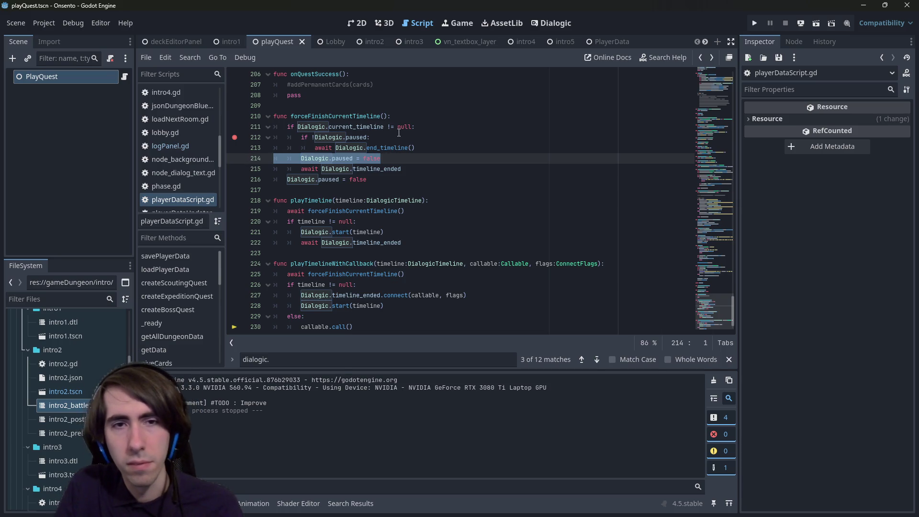
{"action": "key", "text": "BackSpace"}
{"action": "key", "text": "BackSpace"}
{"action": "key", "text": "ctrl+z"}
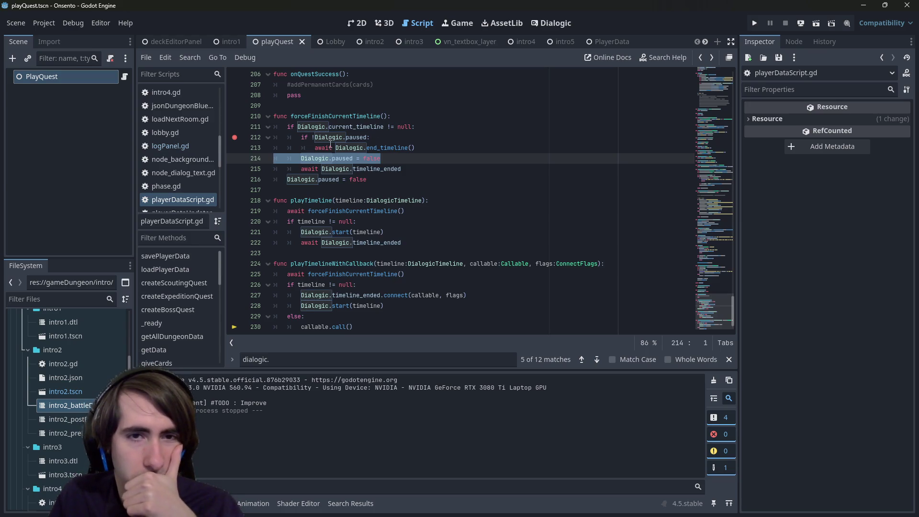
{"action": "left_click", "coordinate": [310, 147]}
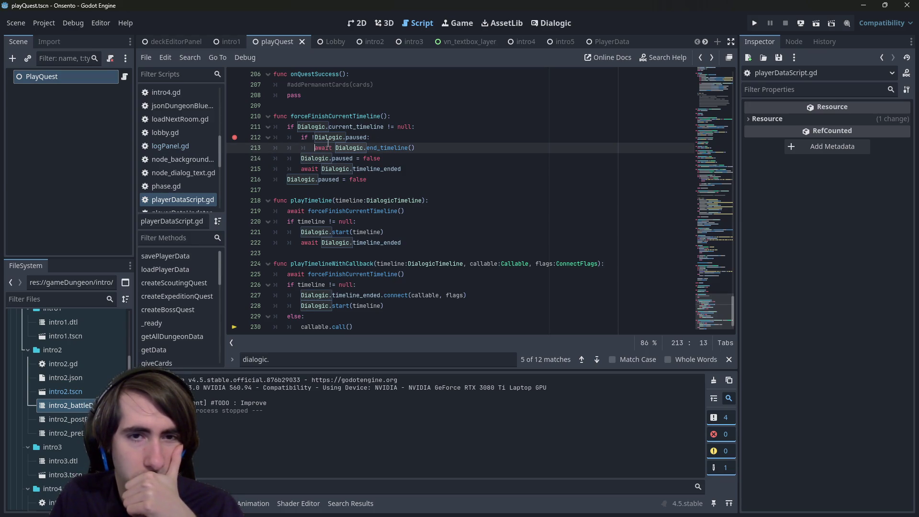
{"action": "left_click_drag", "start_coordinate": [415, 148], "coordinate": [239, 140]}
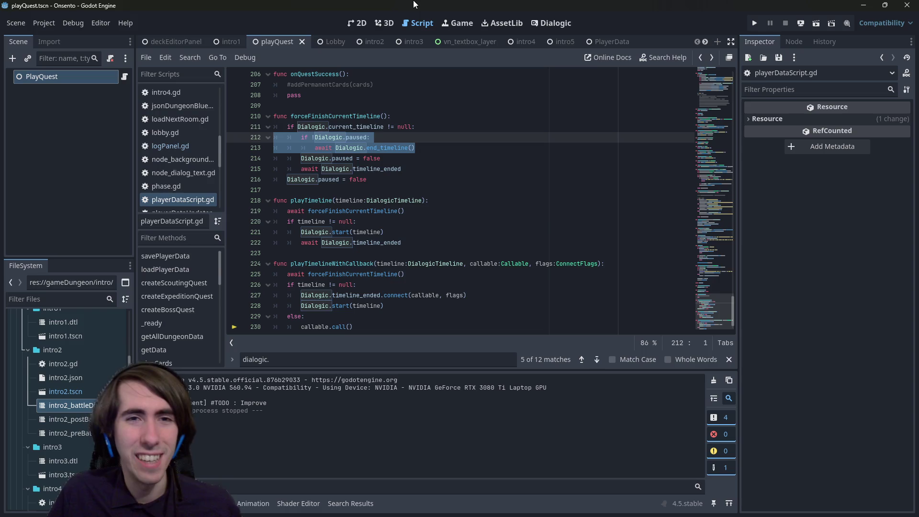
{"action": "left_click", "coordinate": [370, 43]}
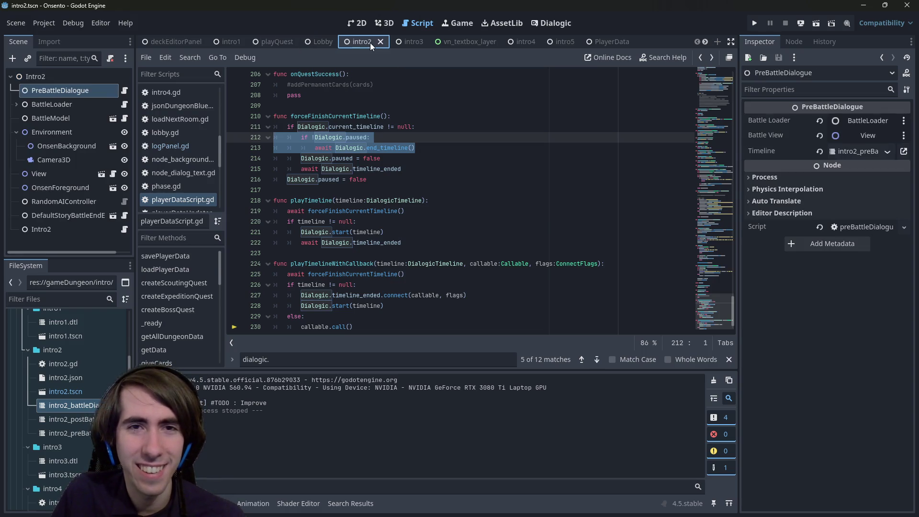
- Clear the Intro2 node's Dialogue timeline and save, then undo it and save again
{"action": "left_click", "coordinate": [62, 230]}
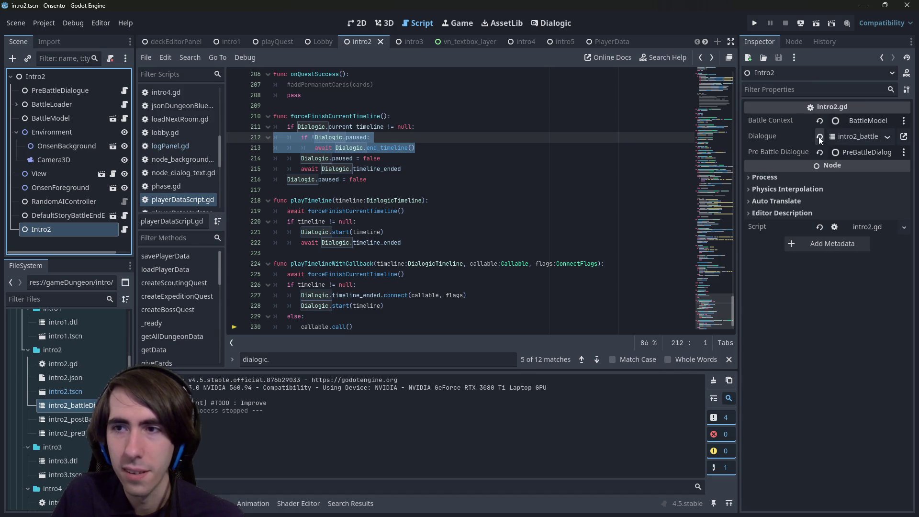
{"action": "left_click", "coordinate": [819, 136]}
{"action": "key", "text": "ctrl+s"}
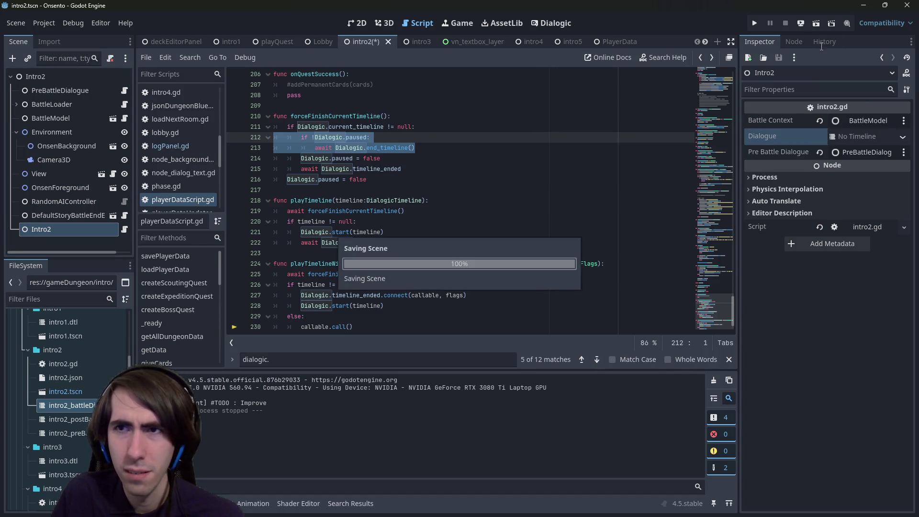
{"action": "key", "text": "ctrl+z"}
{"action": "key", "text": "ctrl+s"}
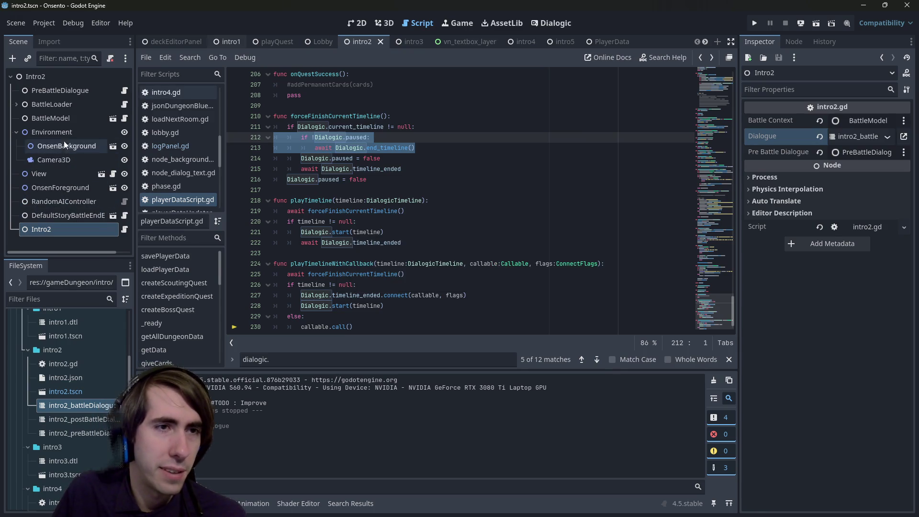
- Clear DefaultStoryBattleEndEvents' post-battle timeline, save, and run the playQuest scene
{"action": "left_click", "coordinate": [16, 132]}
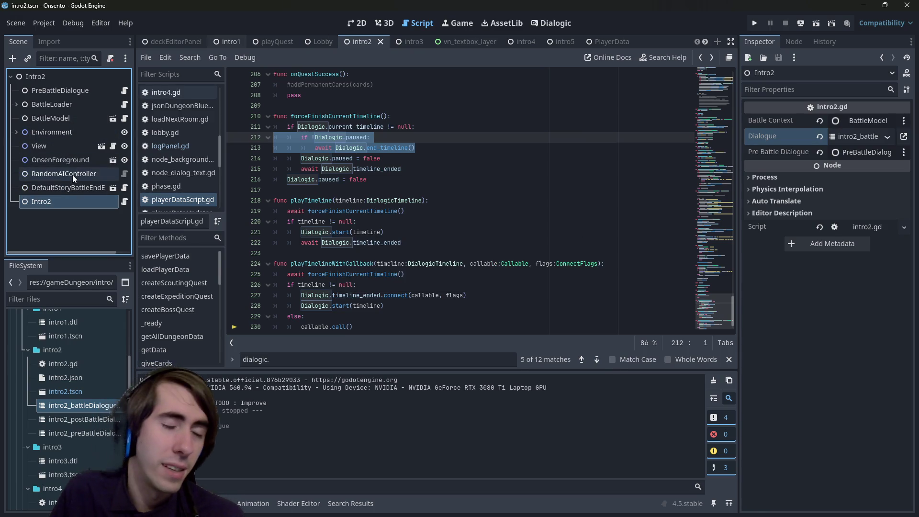
{"action": "left_click", "coordinate": [57, 186]}
{"action": "left_click", "coordinate": [820, 121]}
{"action": "key", "text": "ctrl+s"}
{"action": "left_click", "coordinate": [277, 41]}
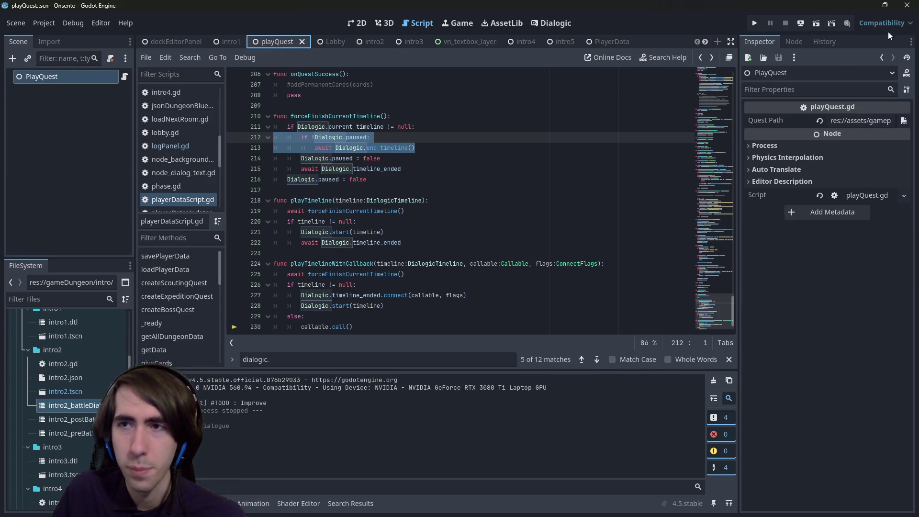
{"action": "left_click", "coordinate": [818, 23]}
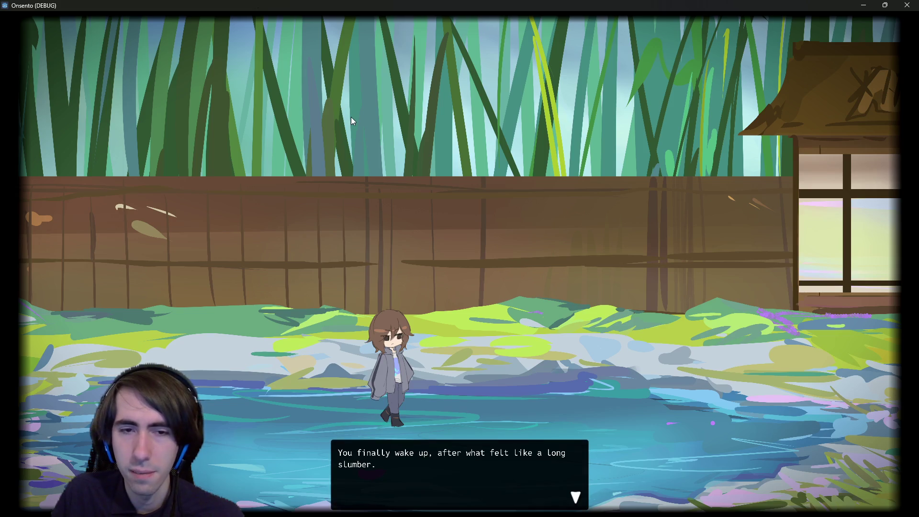
{"action": "left_click", "coordinate": [352, 117]}
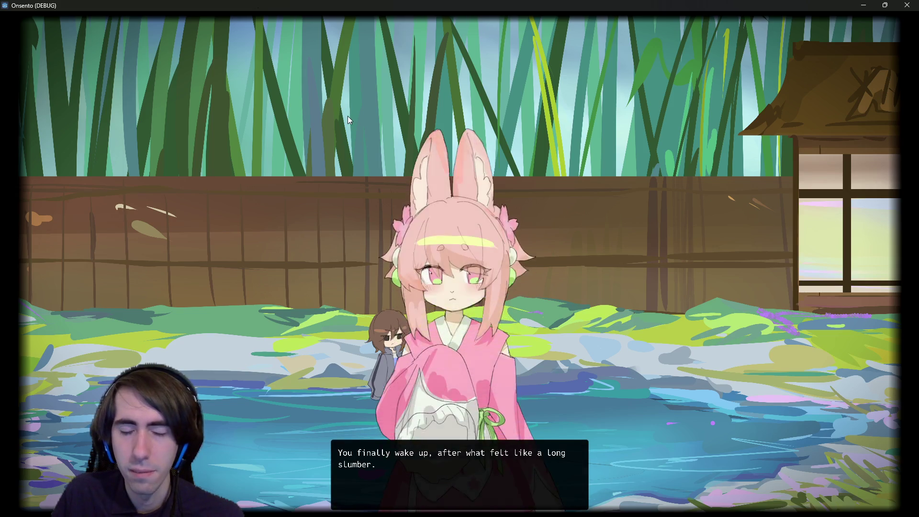
{"action": "left_click", "coordinate": [345, 127]}
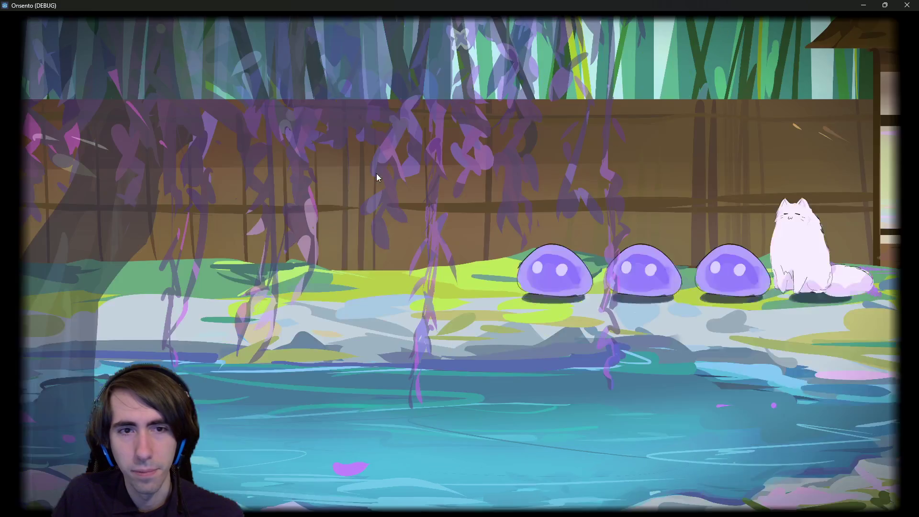
{"action": "left_click", "coordinate": [237, 360]}
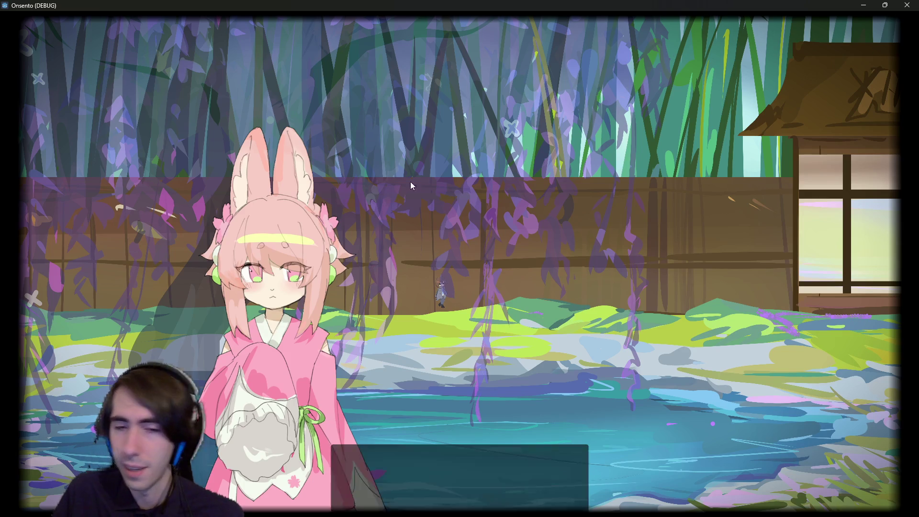
{"action": "left_click", "coordinate": [908, 5]}
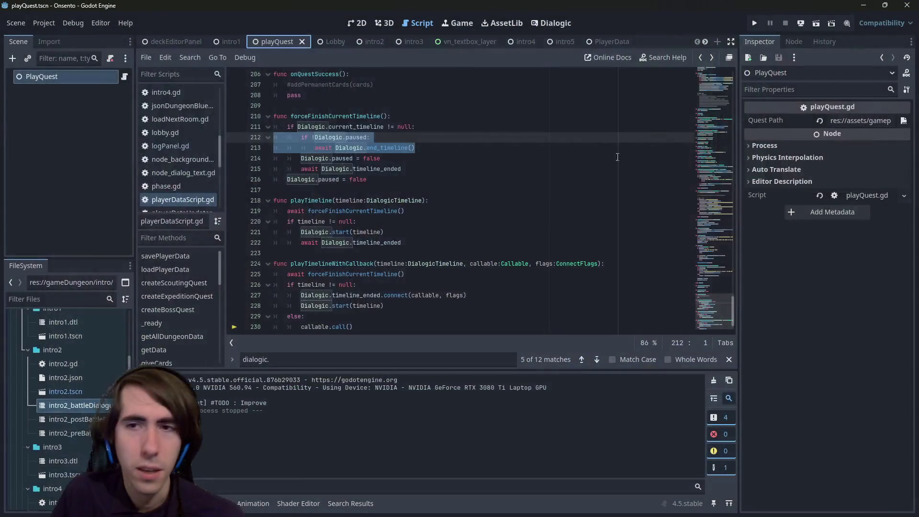
- In intro2, put intro2_postBattle back in the end-events node's Timeline field
{"action": "left_click", "coordinate": [570, 194]}
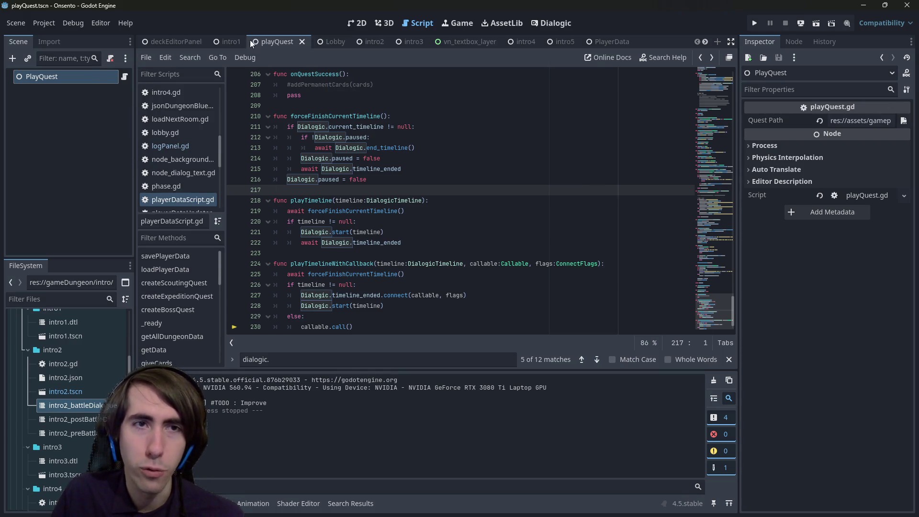
{"action": "left_click", "coordinate": [334, 38]}
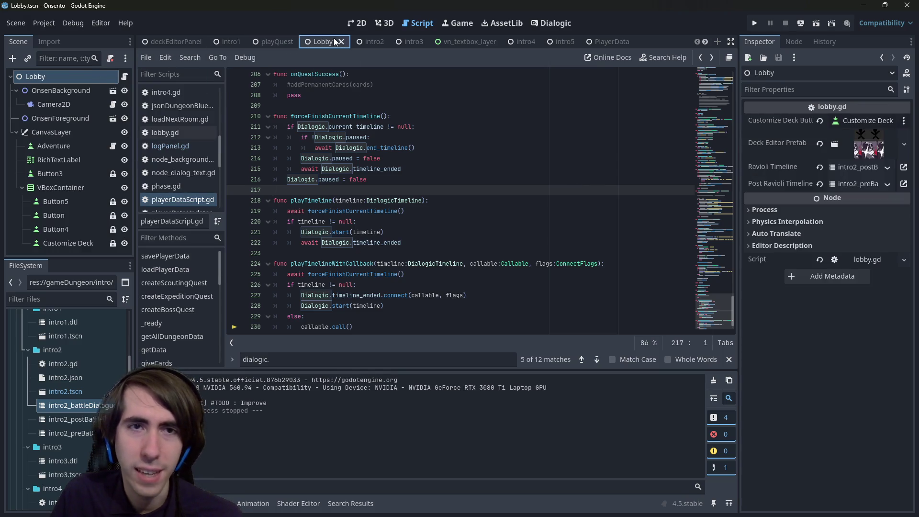
{"action": "left_click", "coordinate": [288, 36]}
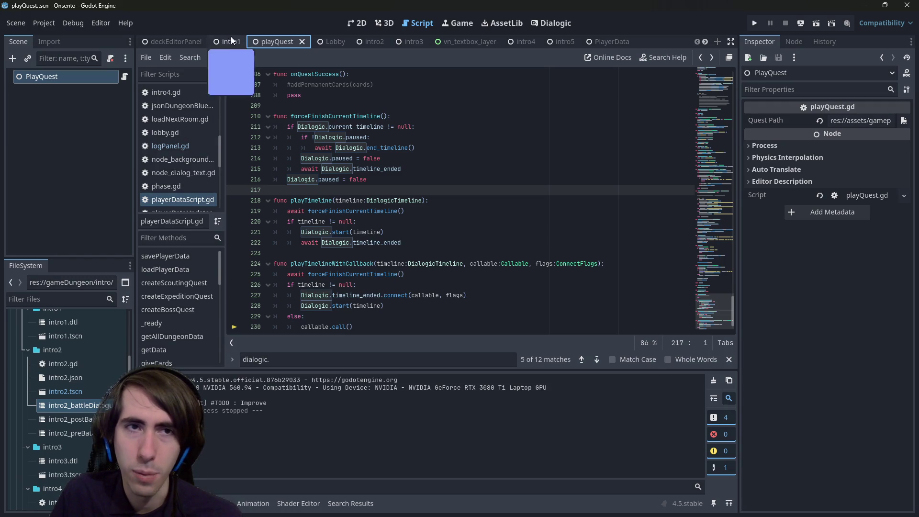
{"action": "left_click", "coordinate": [368, 42]}
{"action": "left_click_drag", "start_coordinate": [797, 115], "coordinate": [797, 121]}
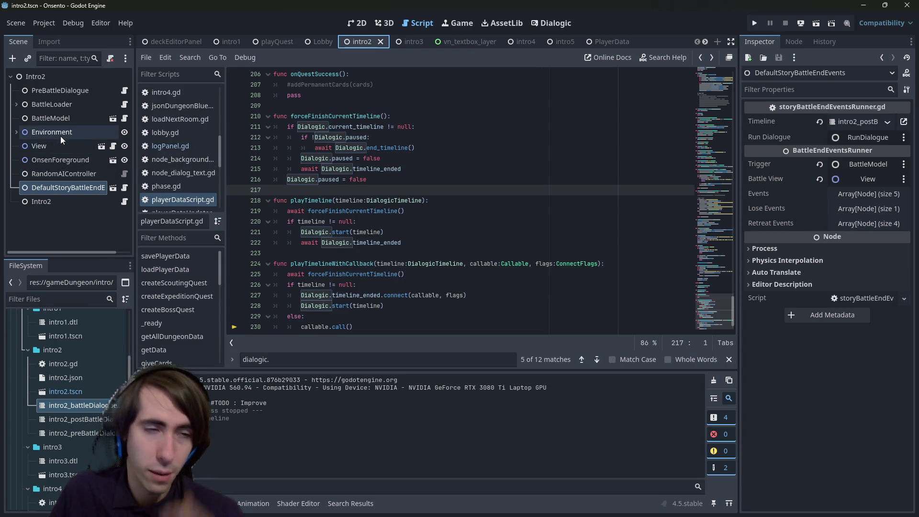
- Revert the Intro2 node's Battle Context and save the intro2 scene
{"action": "left_click", "coordinate": [70, 203]}
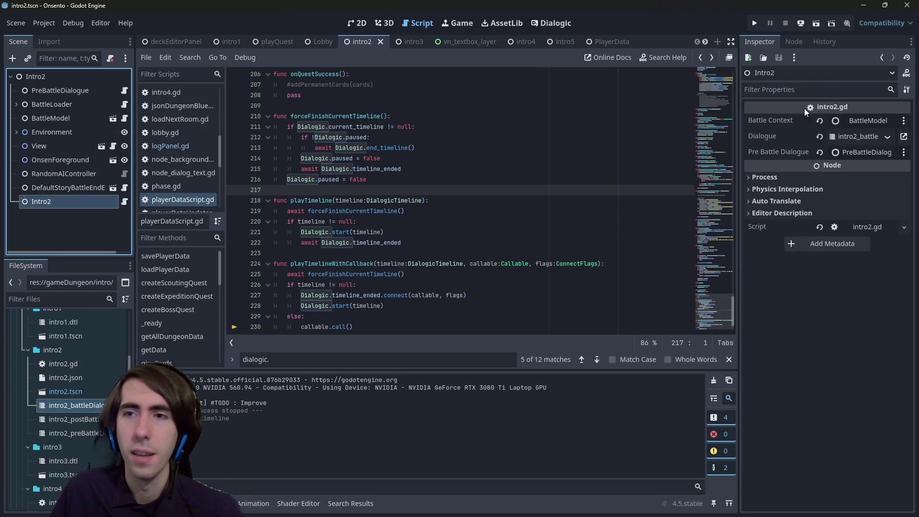
{"action": "left_click", "coordinate": [820, 120]}
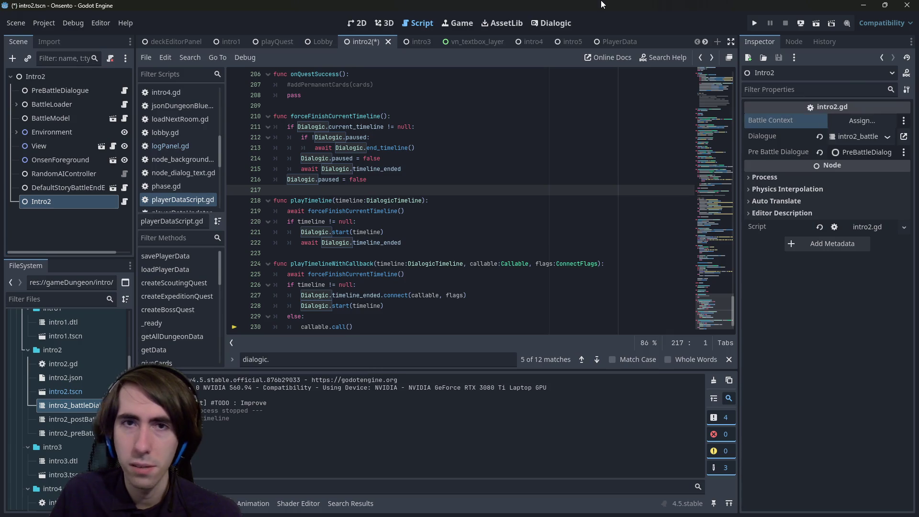
{"action": "key", "text": "ctrl+s"}
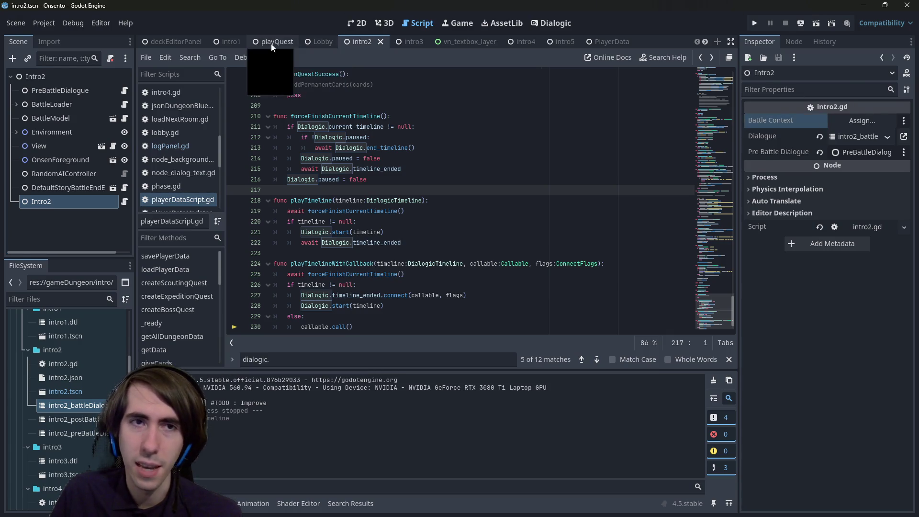
- Run the playQuest scene again, then check the Google search results
{"action": "left_click", "coordinate": [271, 44]}
{"action": "left_click", "coordinate": [817, 23]}
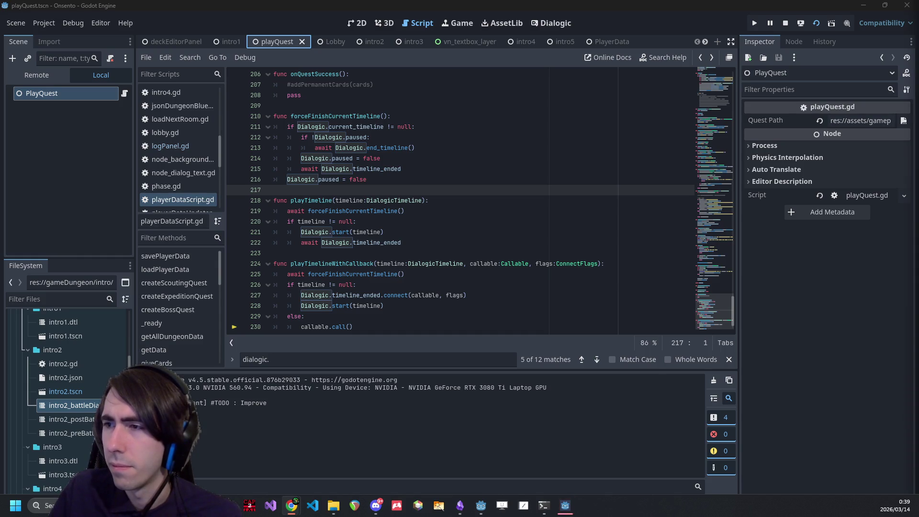
{"action": "key", "text": "alt+Tab"}
- Read the end-dialogue tip and open the r/godot result in a background tab before returning to Godot
{"action": "scroll", "coordinate": [476, 395], "scroll_direction": "down", "scroll_amount": 8}
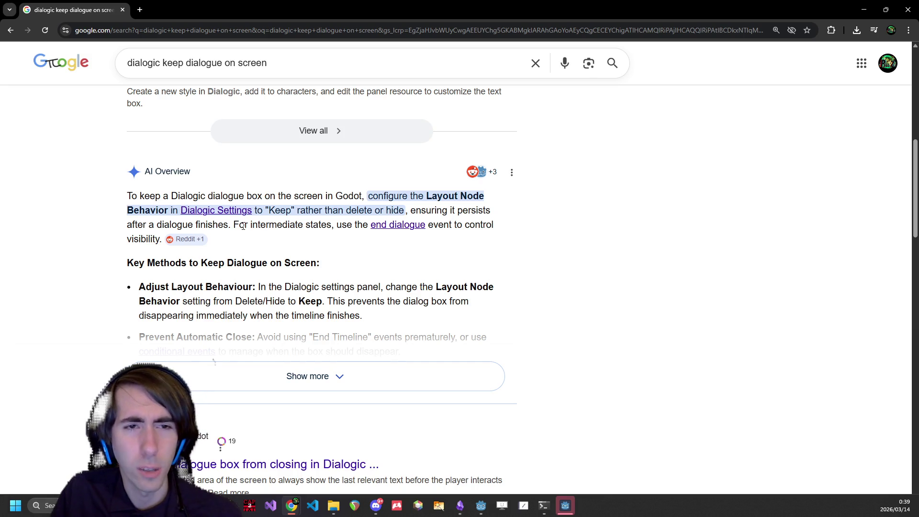
{"action": "left_click_drag", "start_coordinate": [243, 226], "coordinate": [450, 227]}
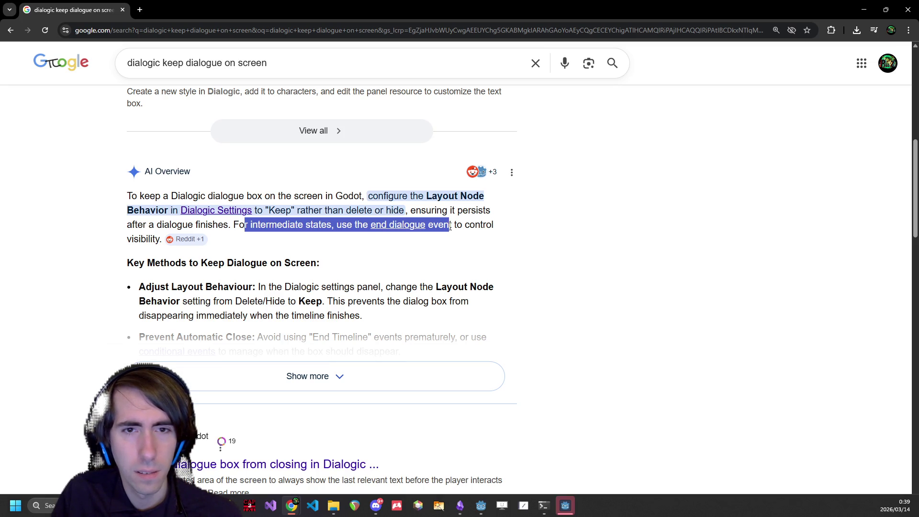
{"action": "left_click", "coordinate": [452, 226]}
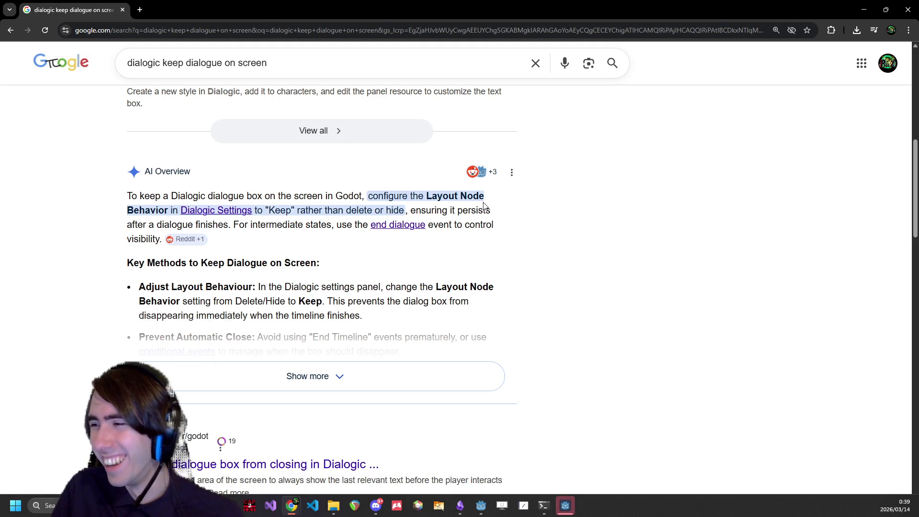
{"action": "scroll", "coordinate": [407, 225], "scroll_direction": "down", "scroll_amount": 1}
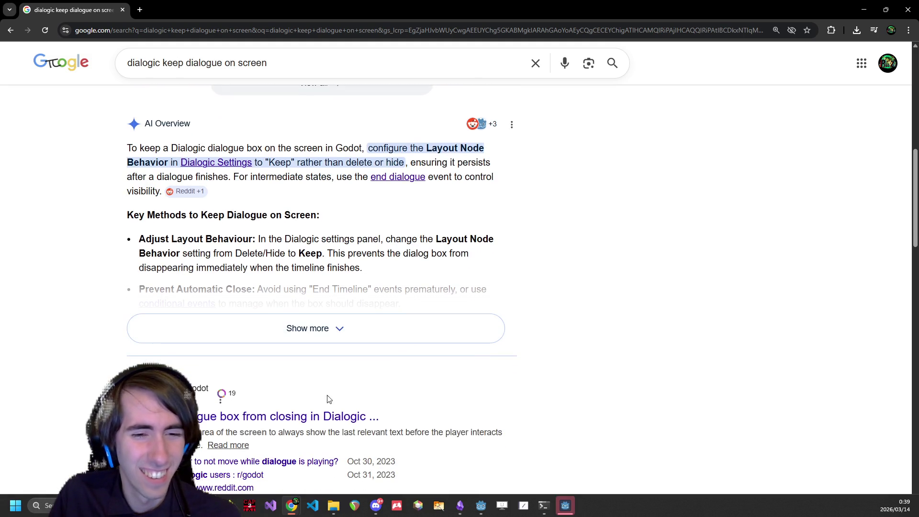
{"action": "middle_click", "coordinate": [295, 418]}
{"action": "key", "text": "alt+Tab"}
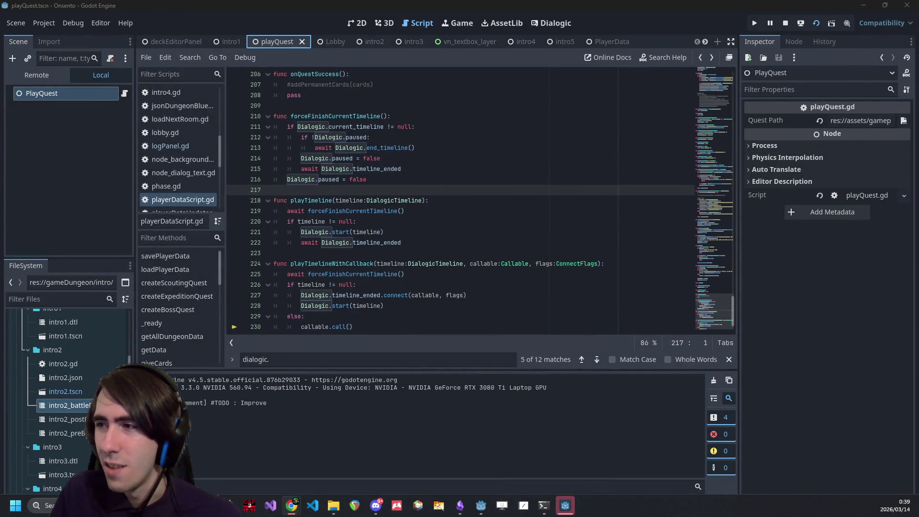
{"action": "key", "text": "alt+Tab"}
{"action": "key", "text": "ctrl+Tab"}
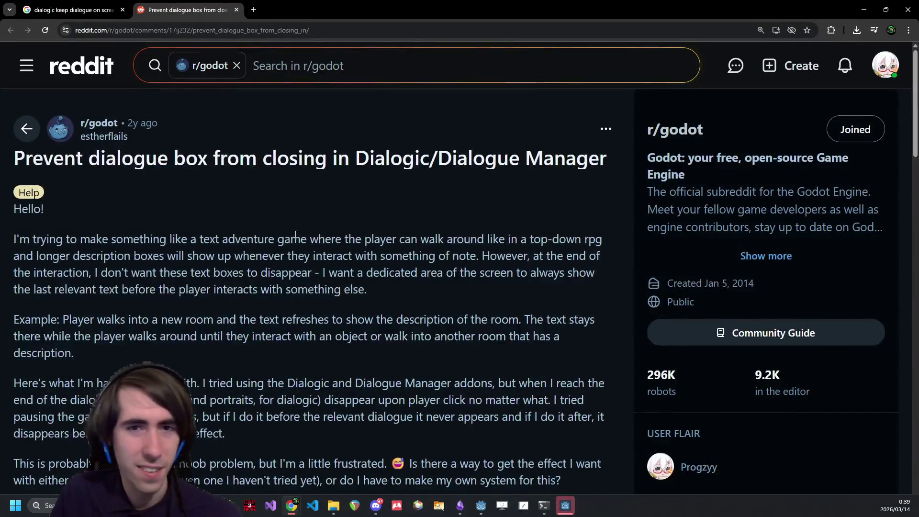
{"action": "scroll", "coordinate": [304, 233], "scroll_direction": "down", "scroll_amount": 2}
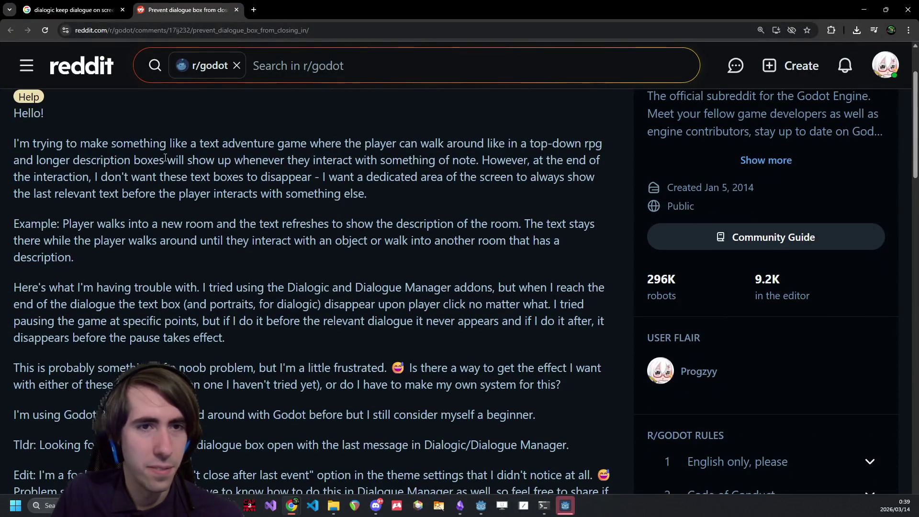
{"action": "scroll", "coordinate": [185, 165], "scroll_direction": "down", "scroll_amount": 8}
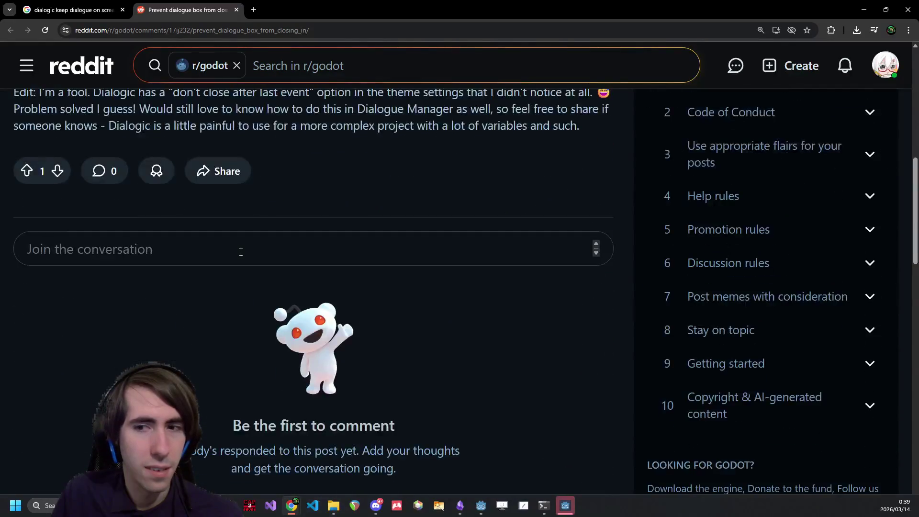
{"action": "key", "text": "alt+Tab"}
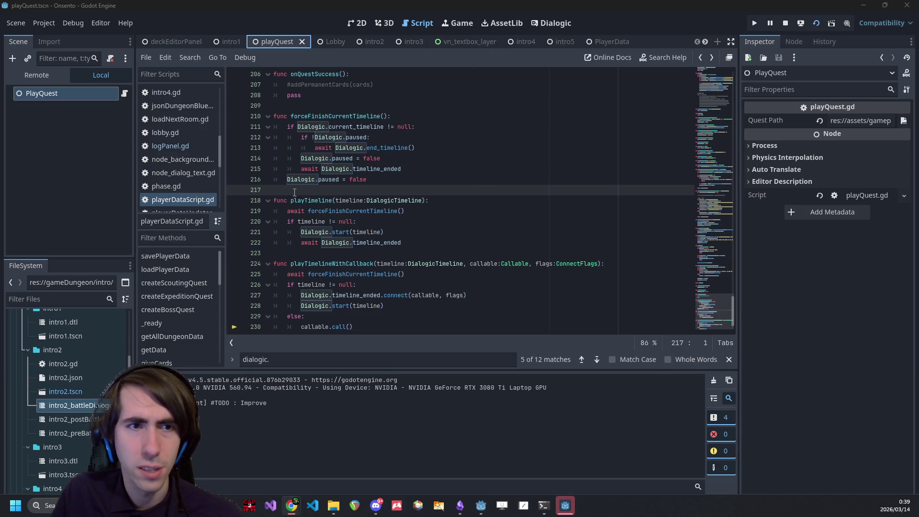
- Go from the battle timeline to the Dialogic styles and layers editor
{"action": "left_click", "coordinate": [558, 19]}
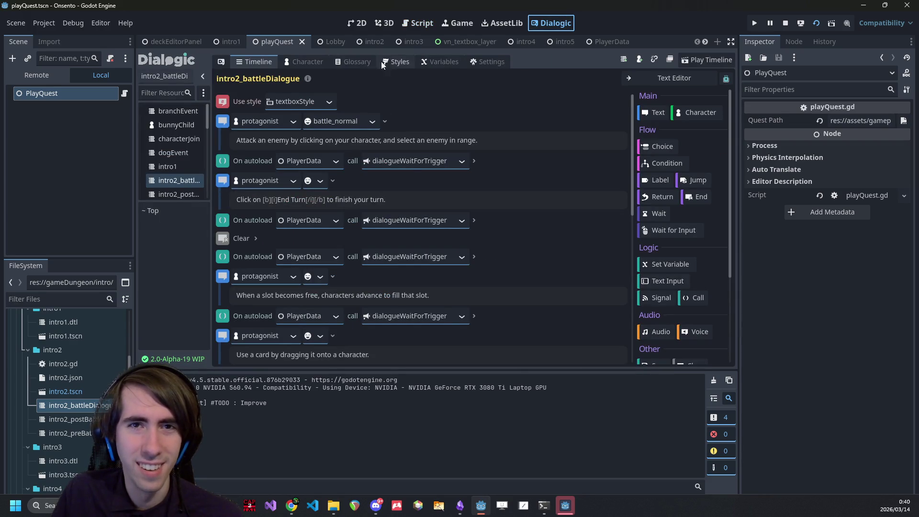
{"action": "left_click", "coordinate": [399, 62]}
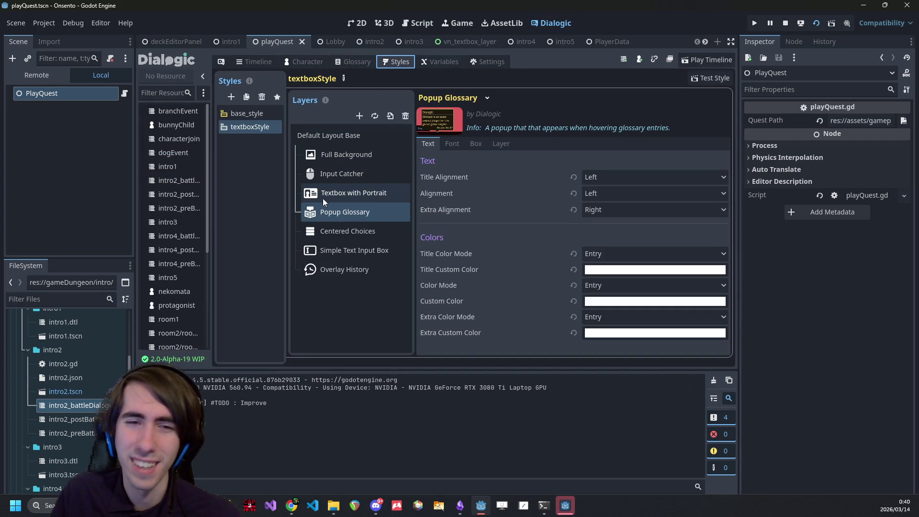
{"action": "scroll", "coordinate": [108, 366], "scroll_direction": "up", "scroll_amount": 10}
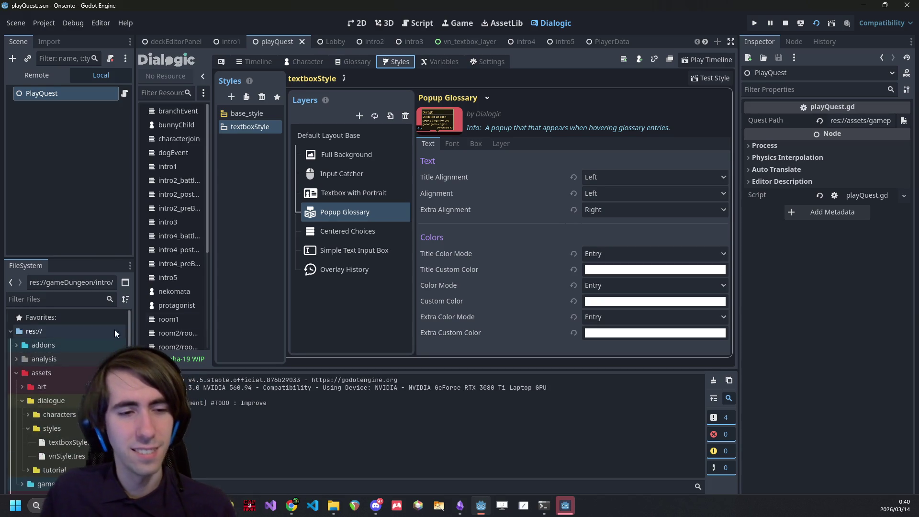
- Review the Popup Glossary's Font, Box, Layer and Text settings, then show vn_textbox_layer in 2D
{"action": "left_click", "coordinate": [454, 145]}
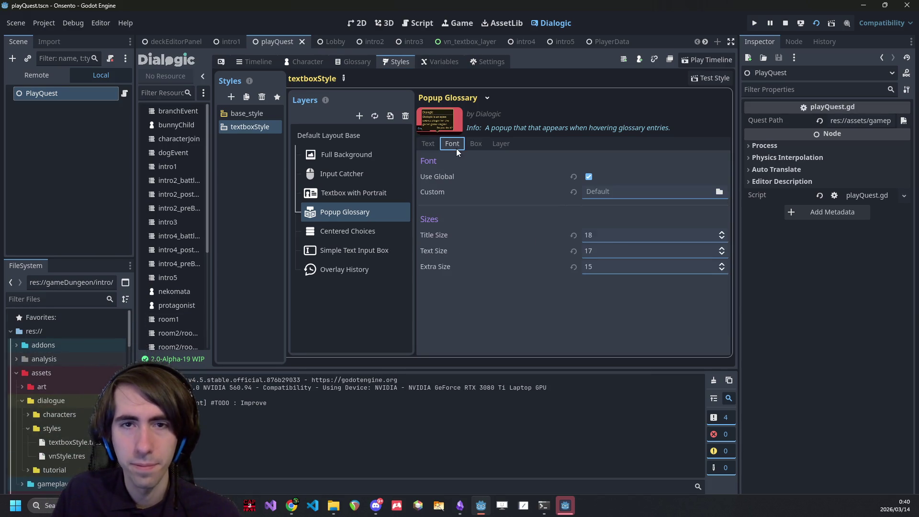
{"action": "left_click", "coordinate": [475, 145]}
{"action": "left_click", "coordinate": [494, 144]}
{"action": "left_click", "coordinate": [471, 142]}
{"action": "left_click", "coordinate": [489, 142]}
{"action": "left_click", "coordinate": [433, 143]}
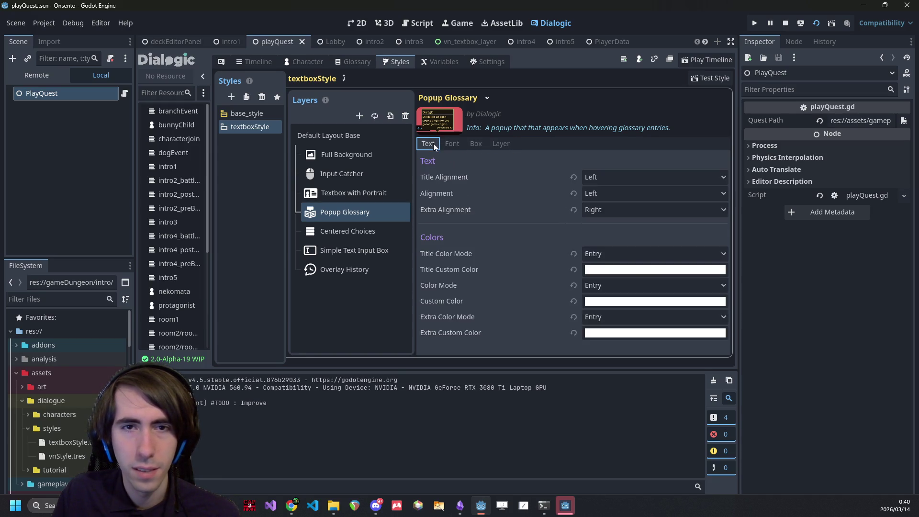
{"action": "scroll", "coordinate": [85, 417], "scroll_direction": "down", "scroll_amount": 4}
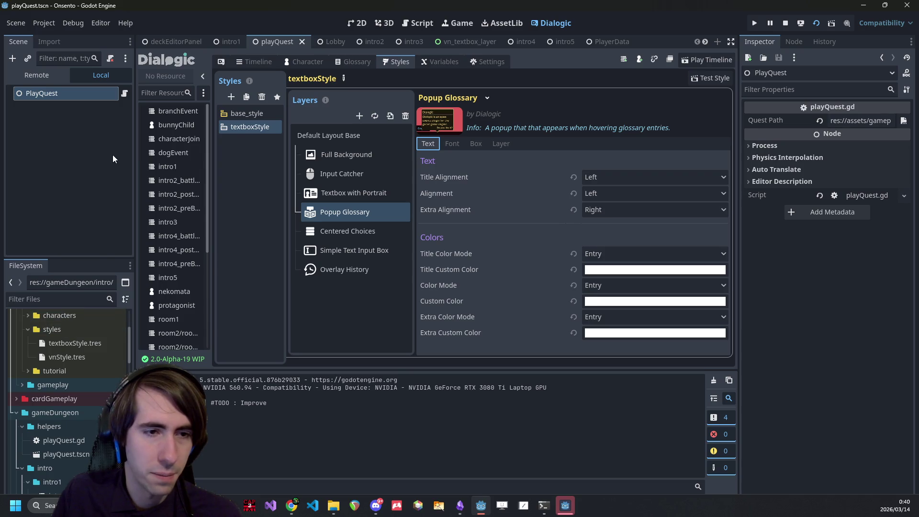
{"action": "scroll", "coordinate": [82, 380], "scroll_direction": "up", "scroll_amount": 3}
{"action": "left_click", "coordinate": [457, 40]}
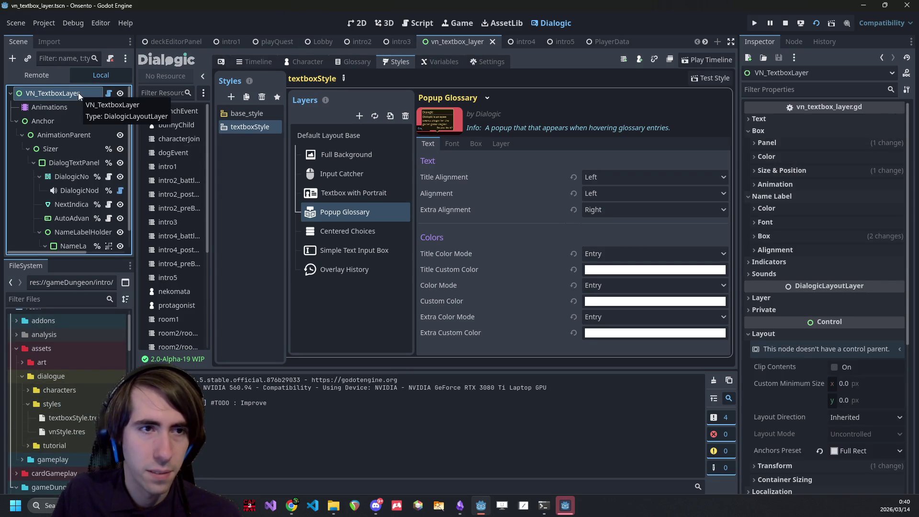
{"action": "left_click", "coordinate": [358, 19]}
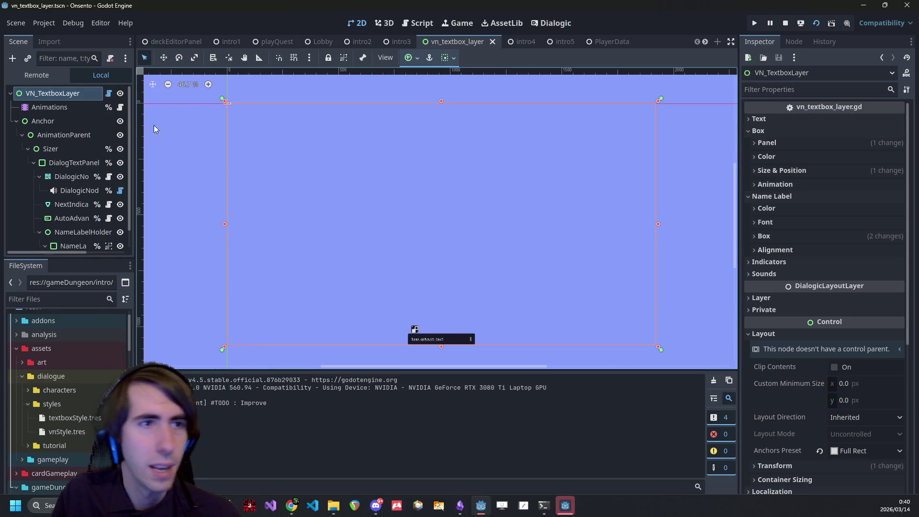
- Drag the dock splitter right to widen the scene and file docks
{"action": "left_click_drag", "start_coordinate": [135, 111], "coordinate": [227, 111]}
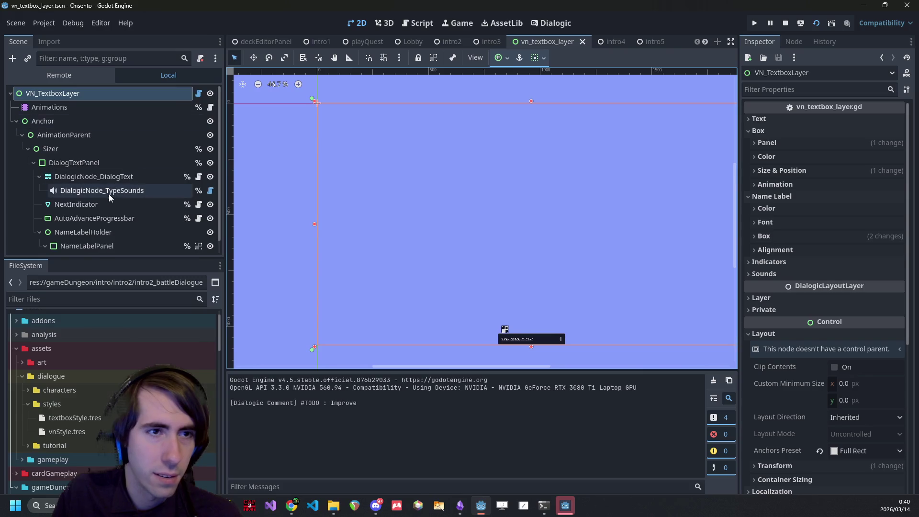
{"action": "scroll", "coordinate": [106, 177], "scroll_direction": "down", "scroll_amount": 1}
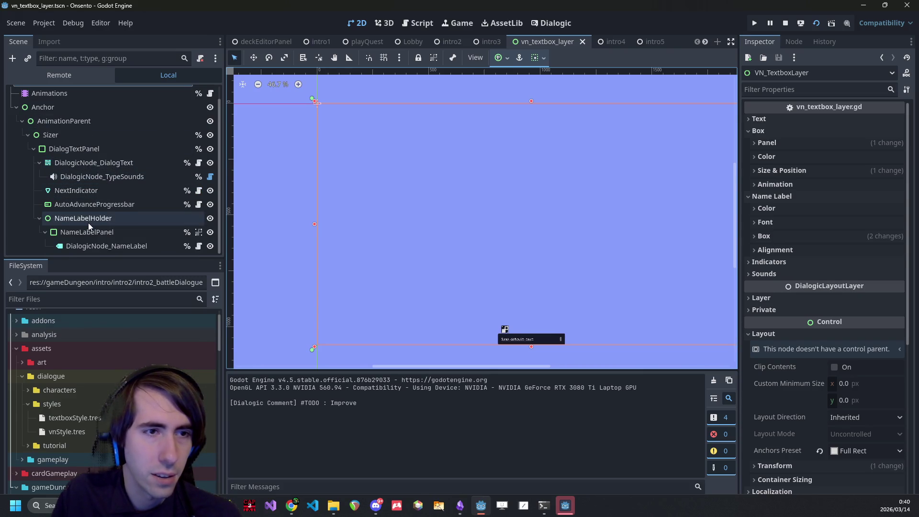
{"action": "scroll", "coordinate": [88, 222], "scroll_direction": "up", "scroll_amount": 1}
- Filter the Inspector properties by 'layout', then clear the filter
{"action": "left_click", "coordinate": [822, 89]}
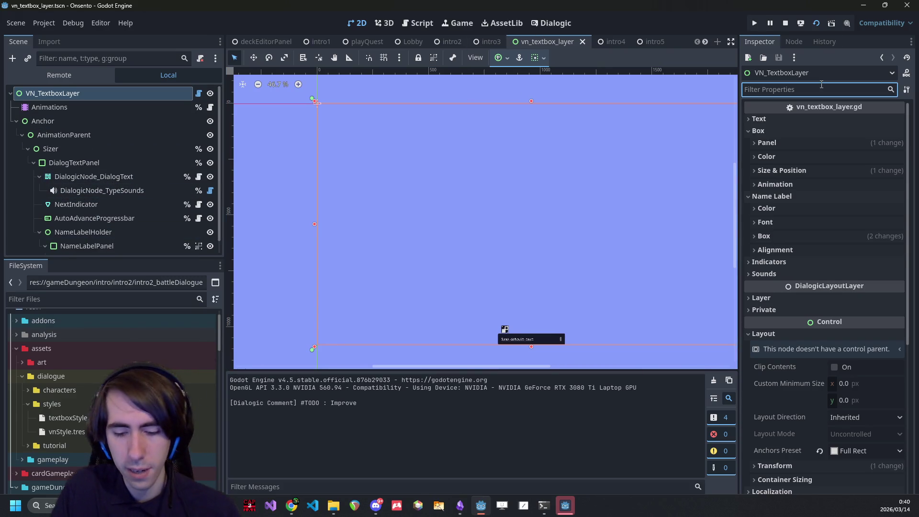
{"action": "type", "text": "layout"}
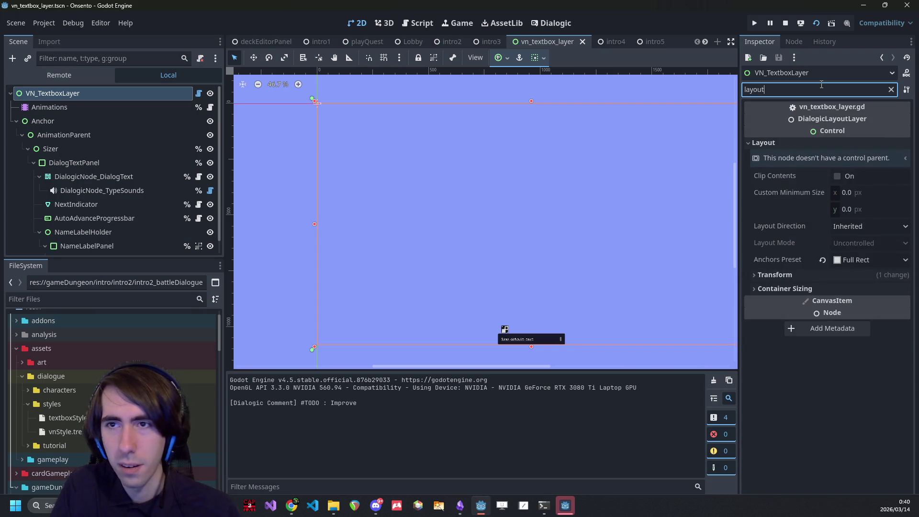
{"action": "key", "text": "ctrl+a"}
{"action": "key", "text": "BackSpace"}
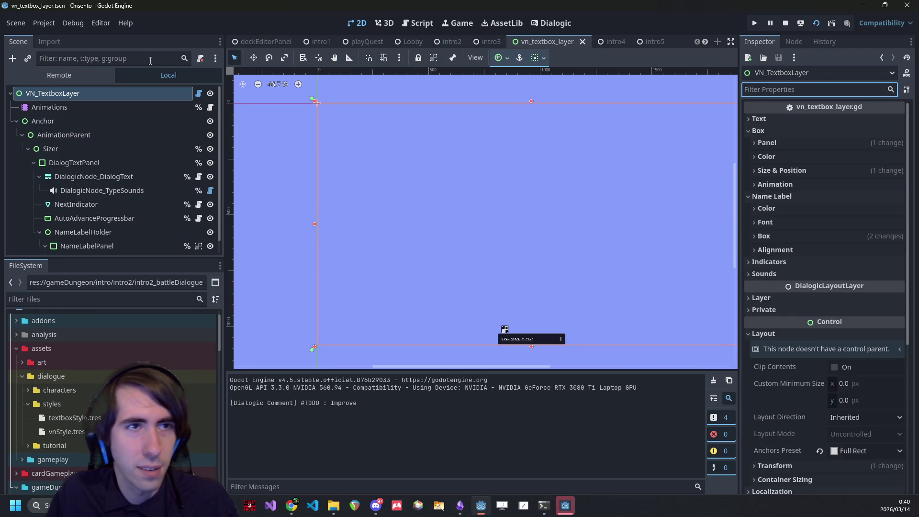
{"action": "left_click", "coordinate": [150, 58]}
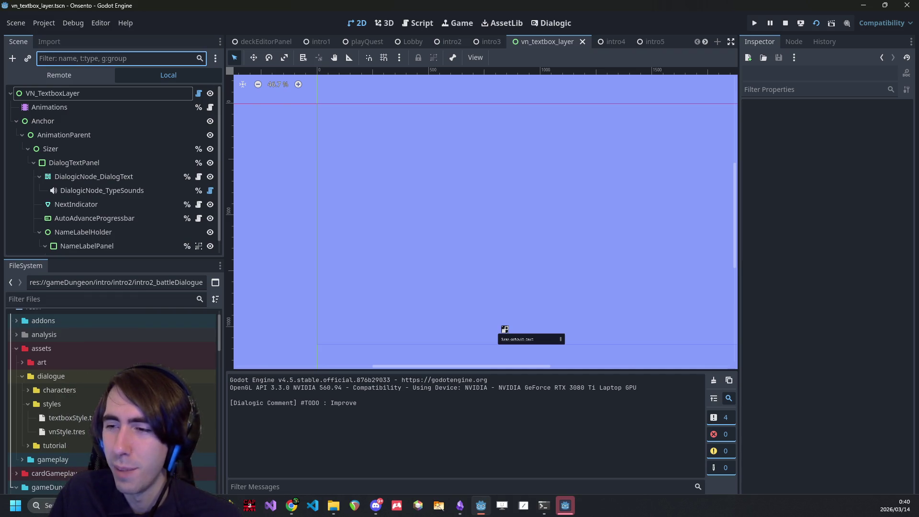
- Dismiss the Project menu unused and return to the Dialogic style editor
{"action": "left_click", "coordinate": [44, 24]}
{"action": "key", "text": "Escape"}
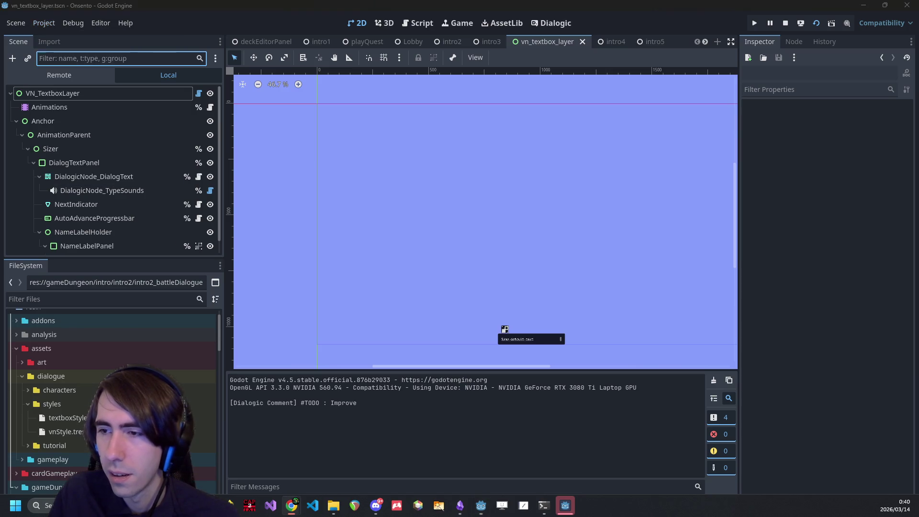
{"action": "left_click", "coordinate": [542, 25]}
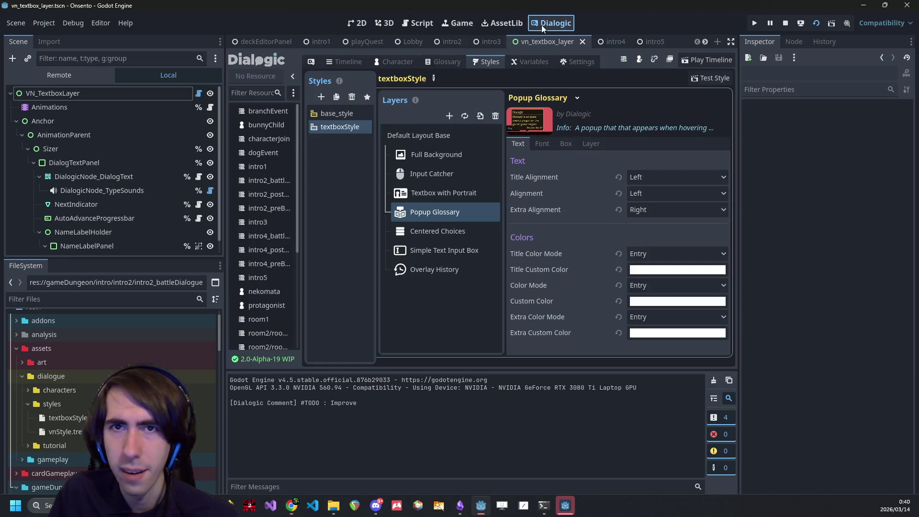
- Check the 'On timeline end' layout node choices, then read DialogicGameHandler.gd's start() comments
{"action": "left_click", "coordinate": [574, 61]}
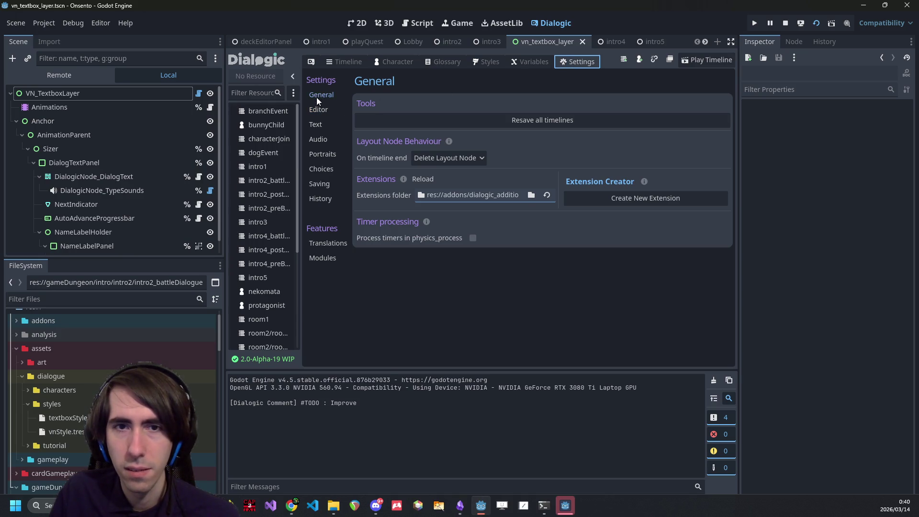
{"action": "left_click", "coordinate": [430, 160]}
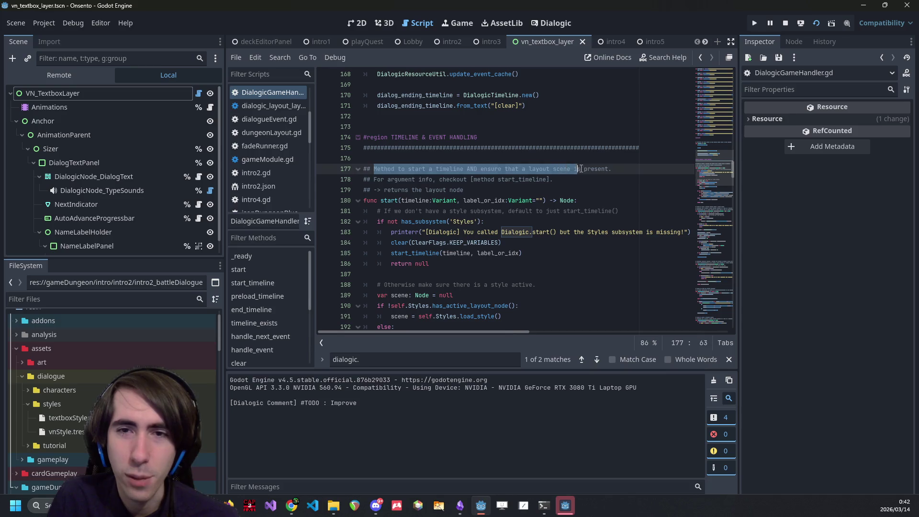
{"action": "left_click_drag", "start_coordinate": [584, 169], "coordinate": [599, 170]}
{"action": "left_click", "coordinate": [572, 169]}
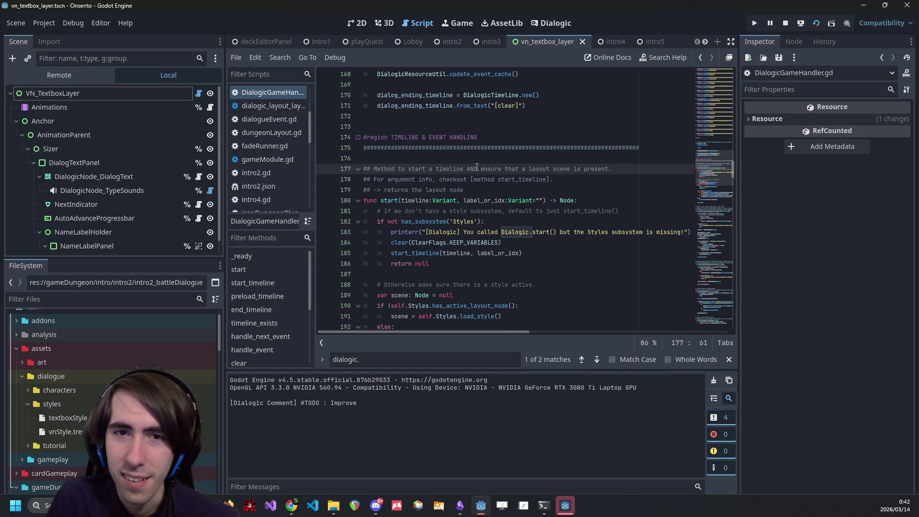
{"action": "left_click_drag", "start_coordinate": [430, 172], "coordinate": [591, 171]}
{"action": "left_click", "coordinate": [591, 171]}
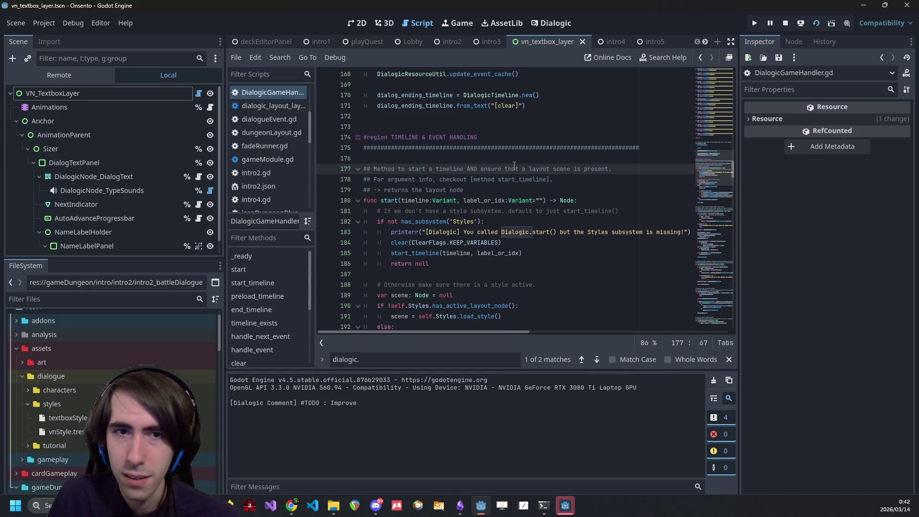
{"action": "left_click_drag", "start_coordinate": [430, 168], "coordinate": [472, 172]}
{"action": "left_click", "coordinate": [471, 172]}
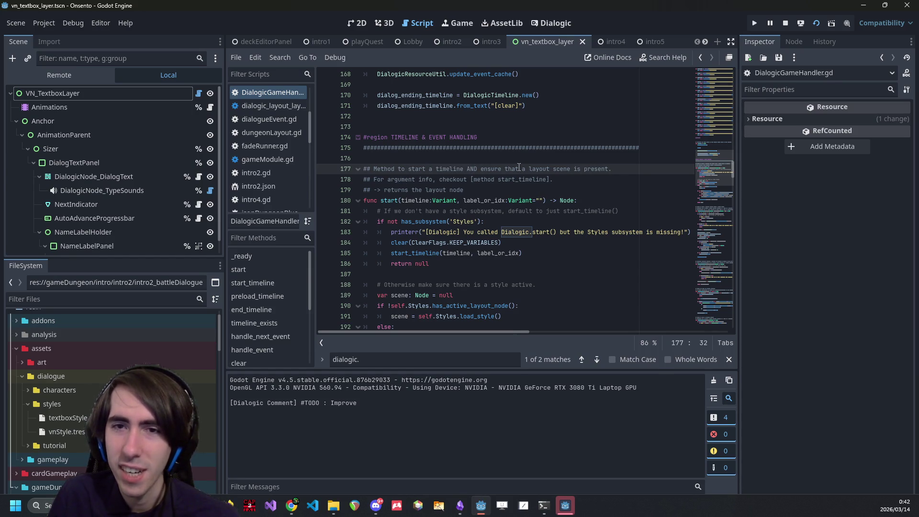
{"action": "left_click_drag", "start_coordinate": [539, 167], "coordinate": [592, 171]}
{"action": "left_click", "coordinate": [589, 170]}
{"action": "left_click_drag", "start_coordinate": [383, 190], "coordinate": [475, 190]}
{"action": "left_click", "coordinate": [474, 190]}
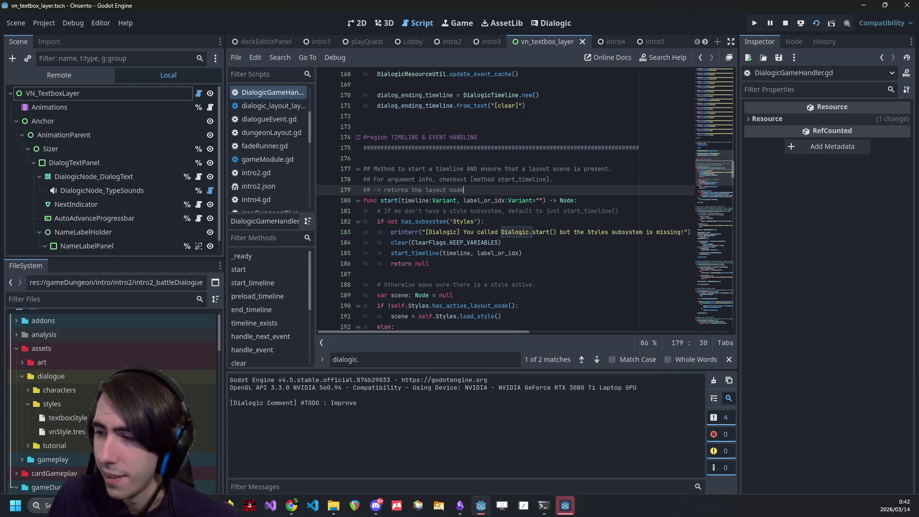
{"action": "key", "text": "alt+Tab"}
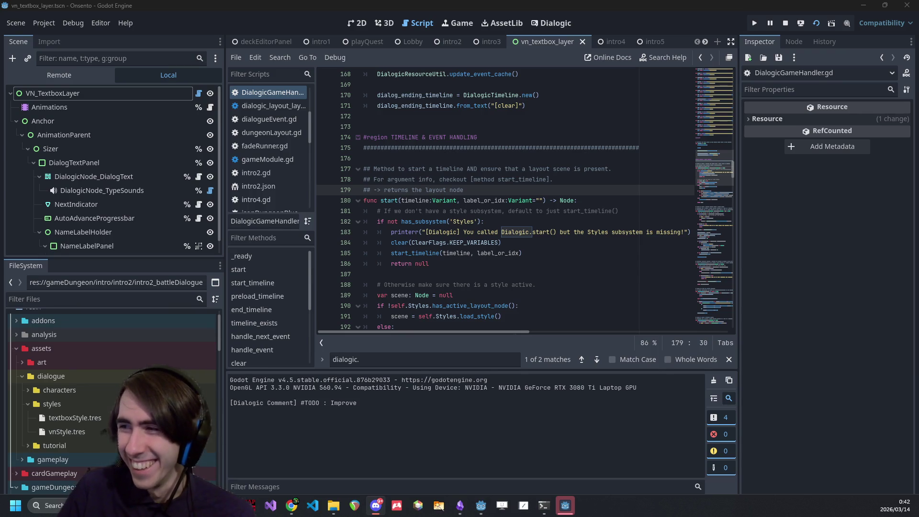
{"action": "key", "text": "alt+Tab"}
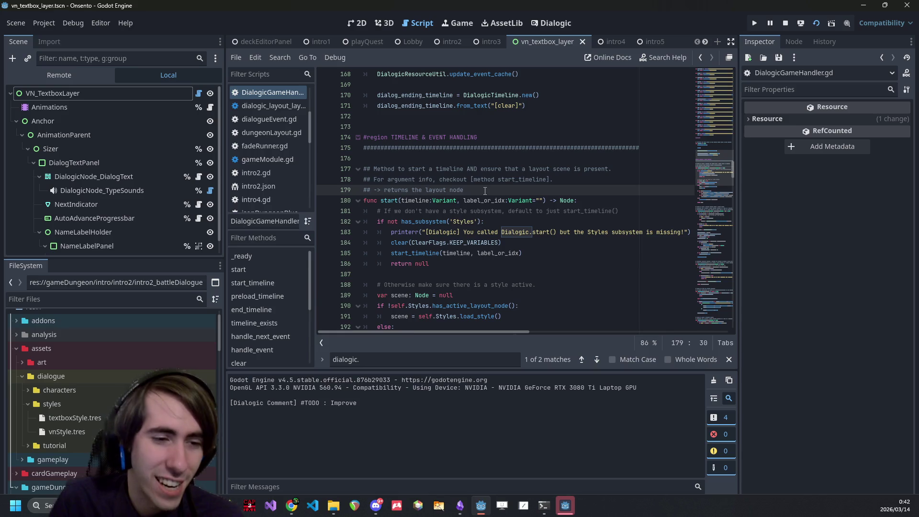
{"action": "key", "text": "Page_Up"}
{"action": "key", "text": "Page_Up"}
{"action": "key", "text": "Page_Up"}
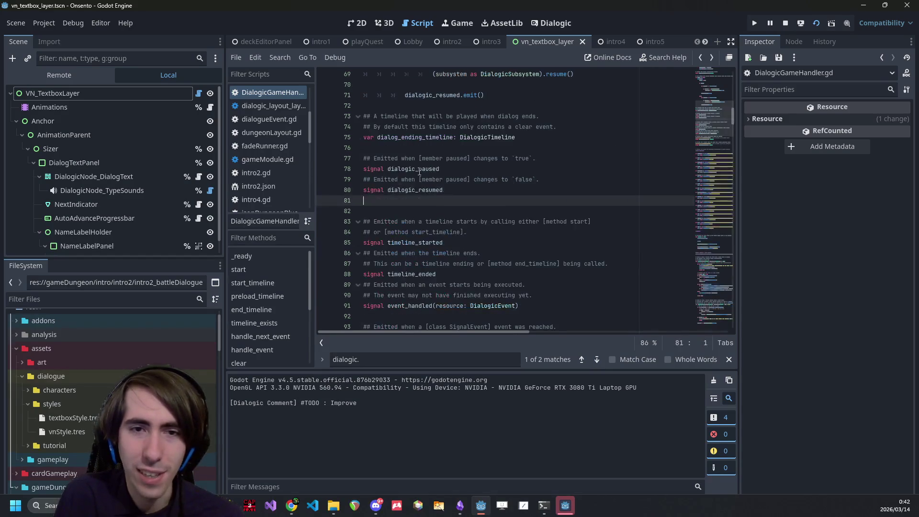
- On line 221, prefix the start call with 'var layoutNode:Node ='
{"action": "key", "text": "alt+Left"}
{"action": "key", "text": "alt+Left"}
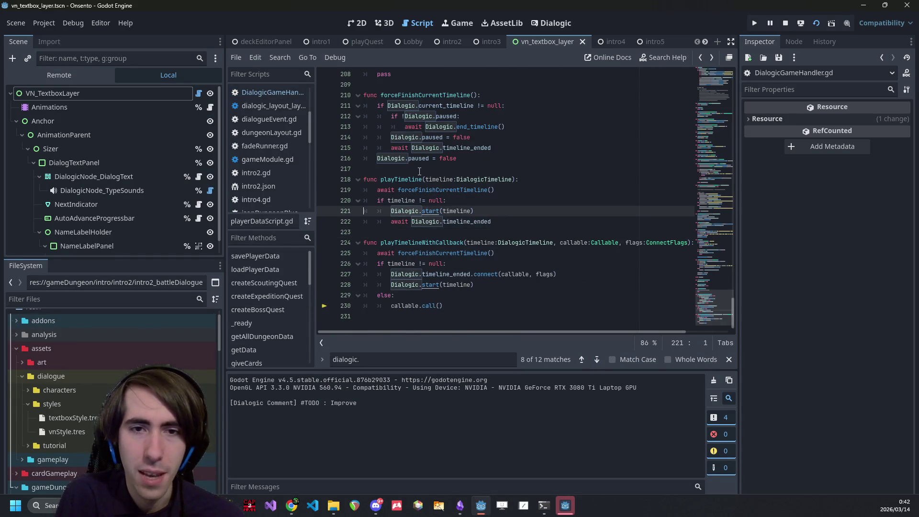
{"action": "type", "text": "var layout"}
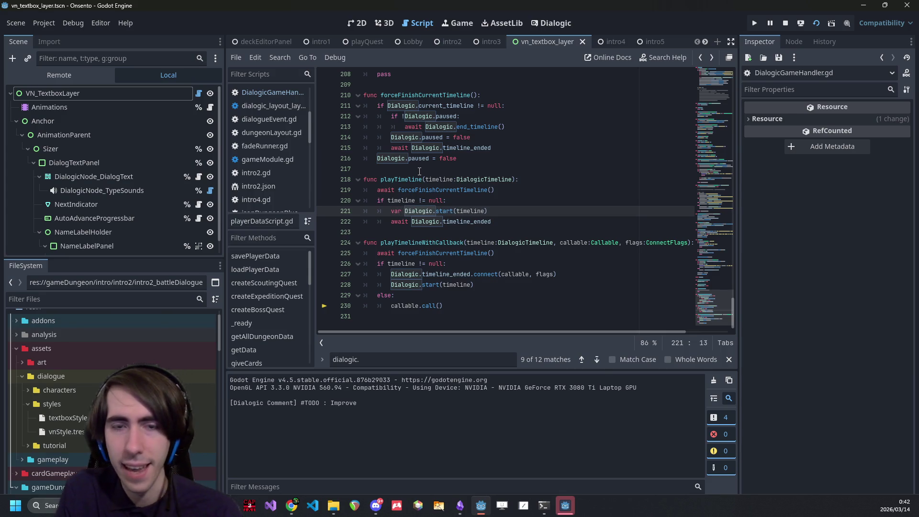
{"action": "type", "text": "Node ="}
{"action": "key", "text": "BackSpace"}
{"action": "type", "text": ":Node"}
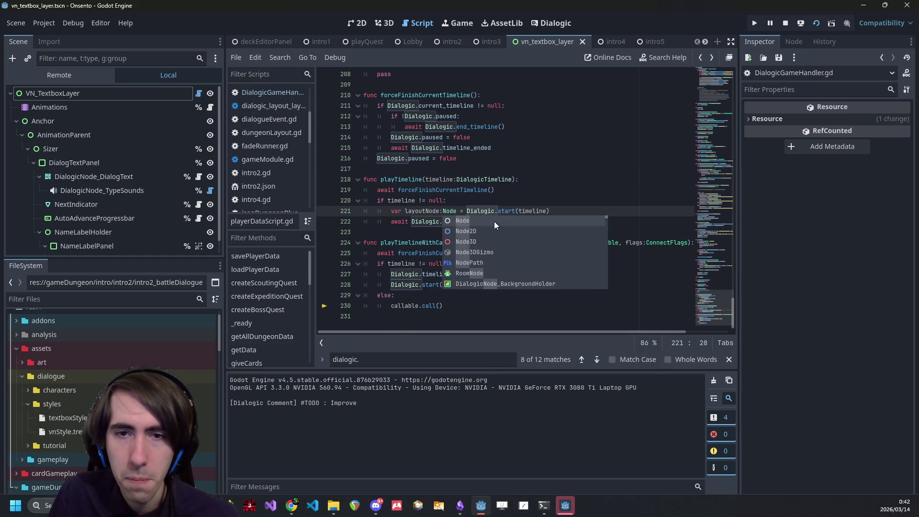
- Confirm Dialogic.start returns a Node, then review the layoutNode and timeline_ended lines
{"action": "left_click", "coordinate": [503, 210], "text": "ctrl"}
{"action": "double_click", "coordinate": [573, 200]}
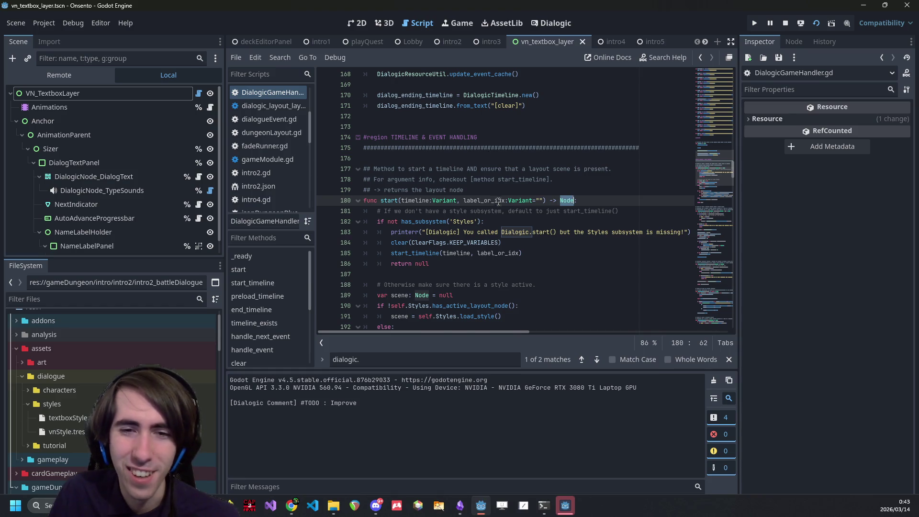
{"action": "scroll", "coordinate": [498, 200], "scroll_direction": "down", "scroll_amount": 2}
{"action": "key", "text": "alt+Left"}
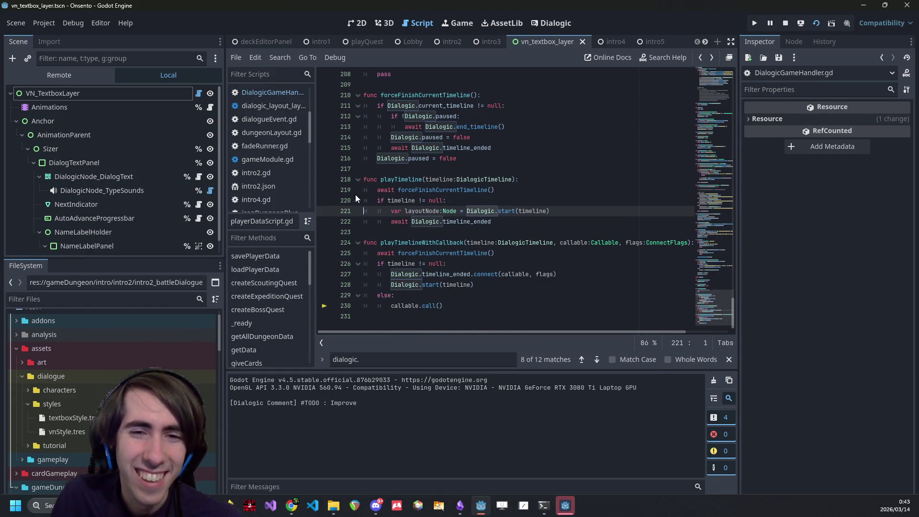
{"action": "left_click", "coordinate": [444, 222]}
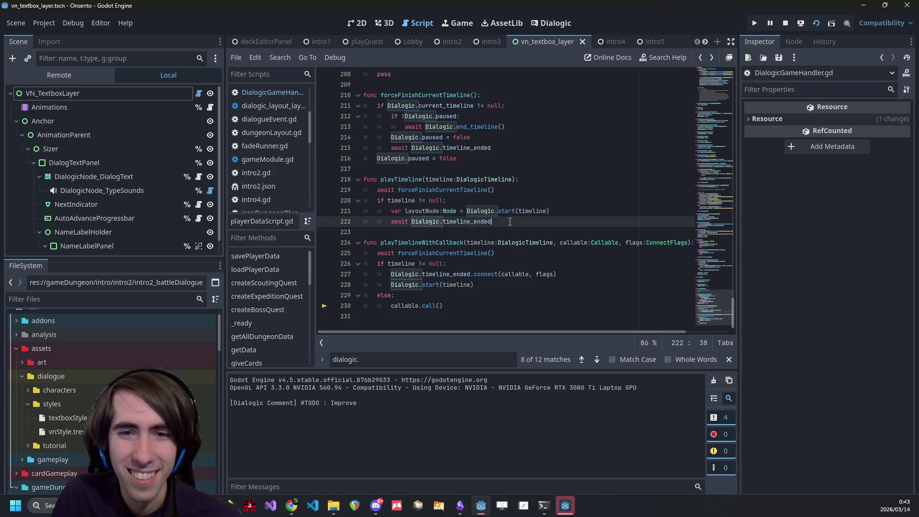
{"action": "left_click", "coordinate": [326, 223], "text": "shift"}
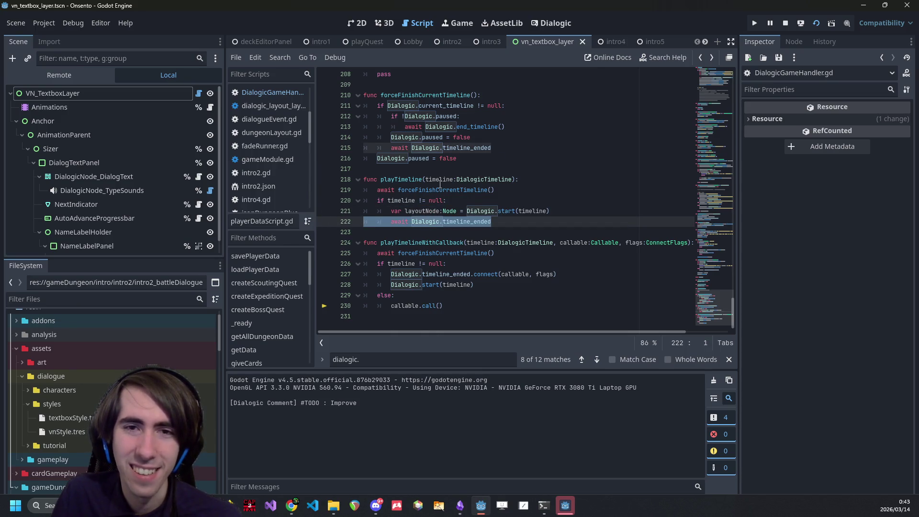
{"action": "scroll", "coordinate": [440, 184], "scroll_direction": "up", "scroll_amount": 1}
{"action": "scroll", "coordinate": [426, 221], "scroll_direction": "down", "scroll_amount": 1}
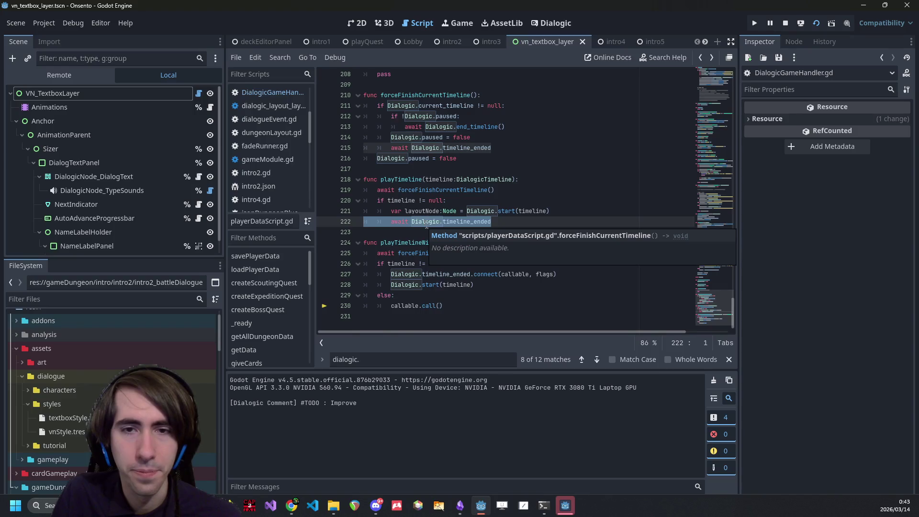
{"action": "double_click", "coordinate": [416, 211]}
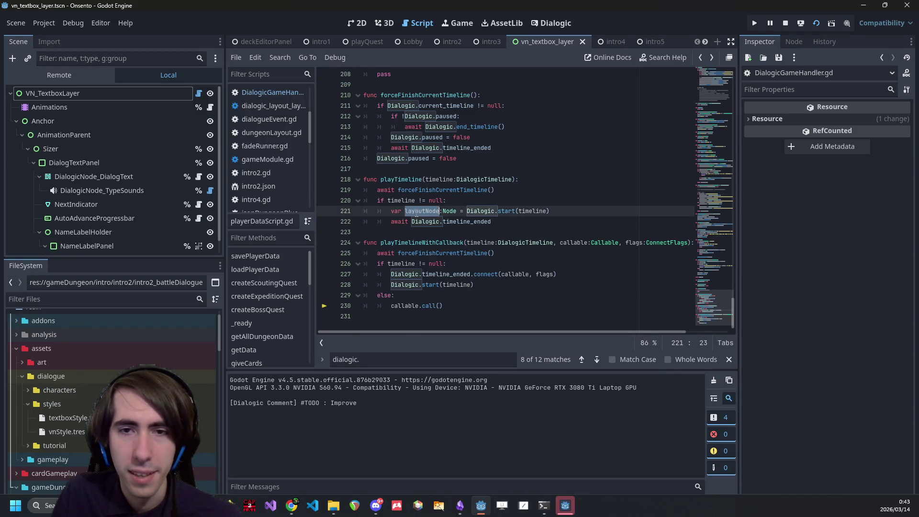
{"action": "double_click", "coordinate": [474, 222]}
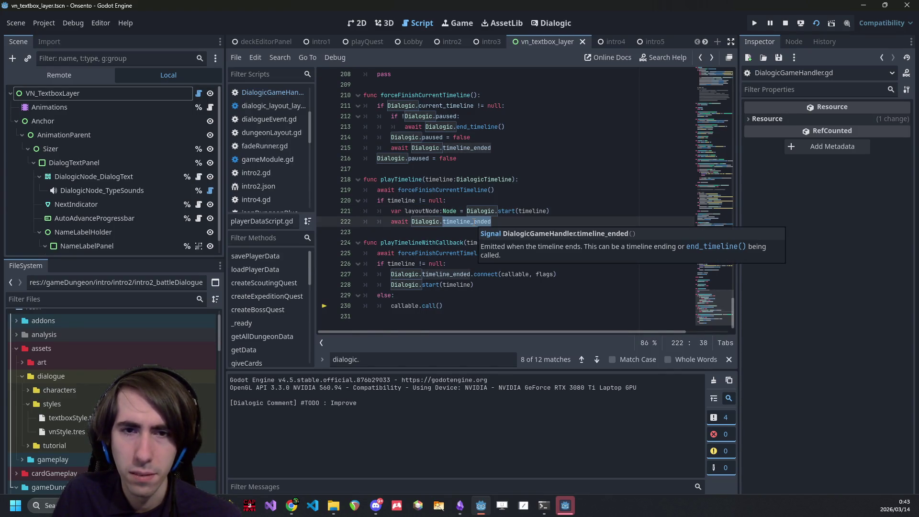
- Strip the layoutNode declaration so line 221 reads just Dialogic.start(timeline)
{"action": "left_click", "coordinate": [437, 212]}
{"action": "key", "text": "BackSpace"}
{"action": "key", "text": "BackSpace"}
{"action": "key", "text": "BackSpace"}
{"action": "key", "text": "Delete"}
{"action": "key", "text": "Delete"}
{"action": "key", "text": "Delete"}
{"action": "key", "text": "Right"}
{"action": "key", "text": "ctrl+BackSpace"}
{"action": "key", "text": "ctrl+BackSpace"}
{"action": "double_click", "coordinate": [458, 225]}
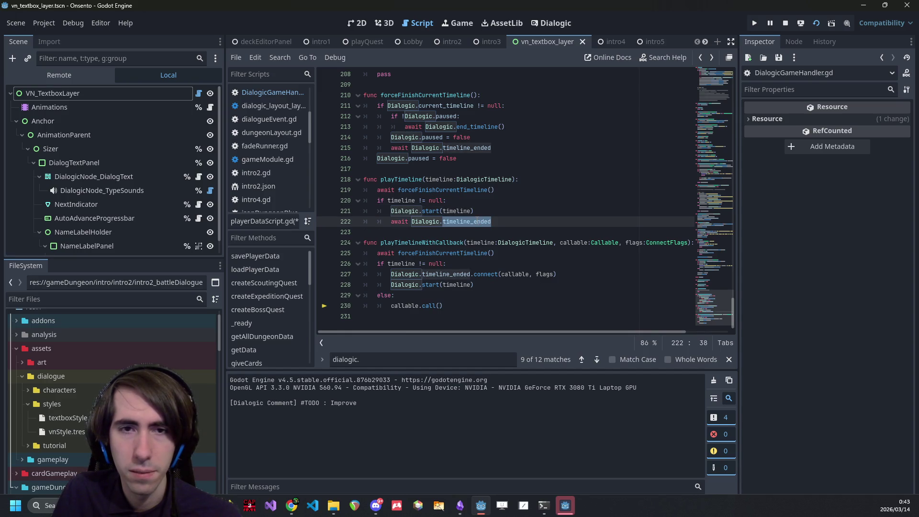
{"action": "double_click", "coordinate": [410, 179]}
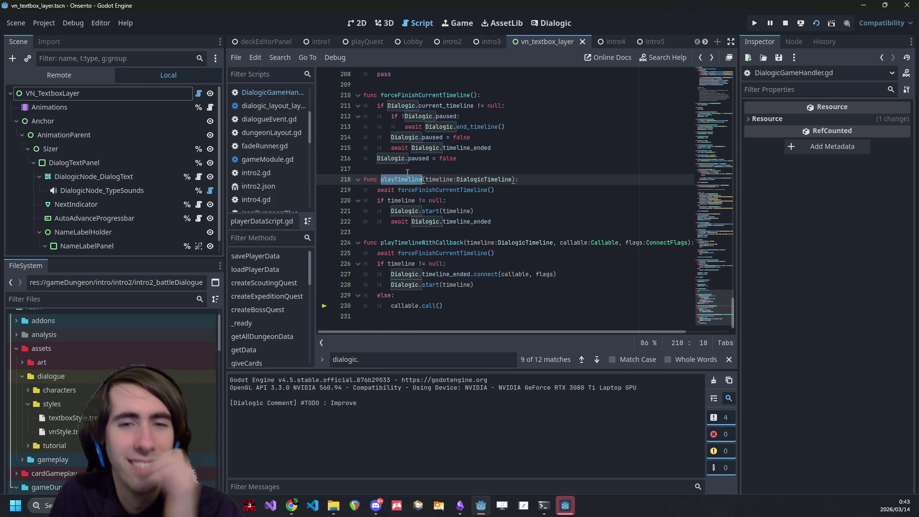
{"action": "double_click", "coordinate": [455, 222]}
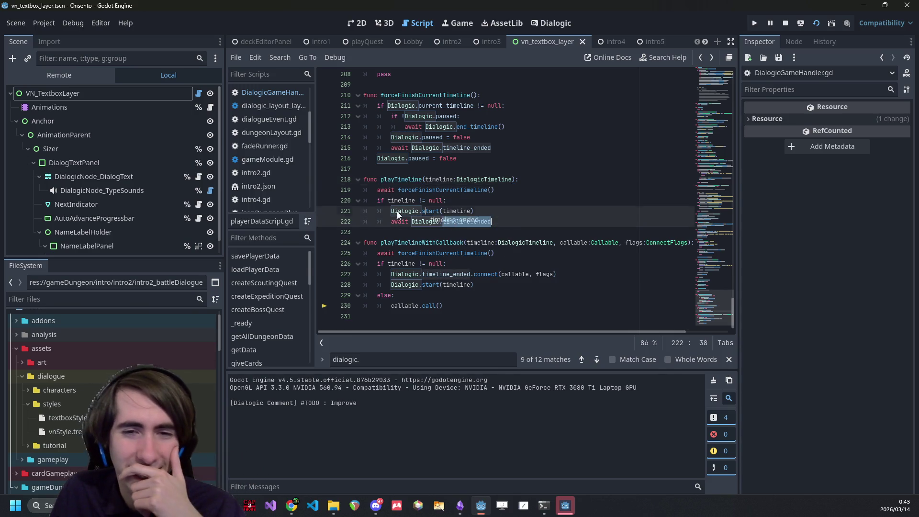
{"action": "left_click", "coordinate": [472, 221]}
- Delete the Dialogic.paused = false line and the if !Dialogic.paused check
{"action": "key", "text": "Up"}
{"action": "key", "text": "Up"}
{"action": "key", "text": "Up"}
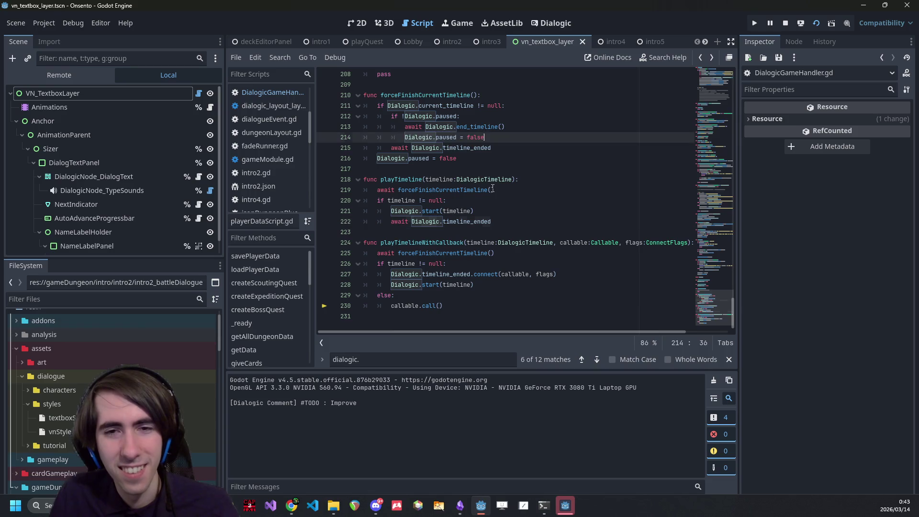
{"action": "key", "text": "ctrl+shift+k"}
{"action": "key", "text": "Up"}
{"action": "key", "text": "shift+Tab"}
{"action": "key", "text": "Up"}
{"action": "key", "text": "End"}
{"action": "key", "text": "BackSpace"}
{"action": "key", "text": "shift+Home"}
{"action": "key", "text": "BackSpace"}
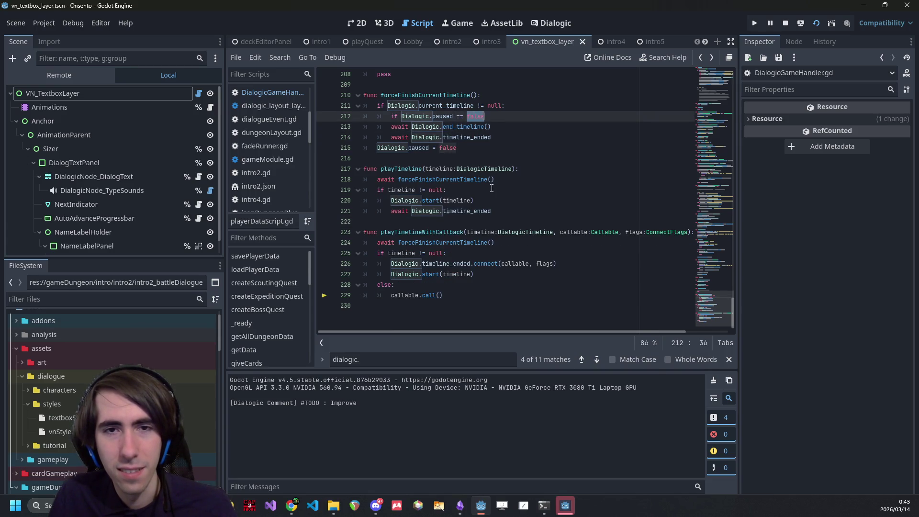
{"action": "key", "text": "Down"}
{"action": "key", "text": "Down"}
{"action": "key", "text": "Down"}
{"action": "key", "text": "alt+Up"}
{"action": "key", "text": "alt+Up"}
{"action": "key", "text": "alt+Up"}
{"action": "key", "text": "Down"}
{"action": "key", "text": "Down"}
- Remove the null check from playTimeline
{"action": "key", "text": "ctrl+shift+k"}
{"action": "key", "text": "Down"}
{"action": "key", "text": "Down"}
{"action": "key", "text": "Down"}
{"action": "key", "text": "shift+Down"}
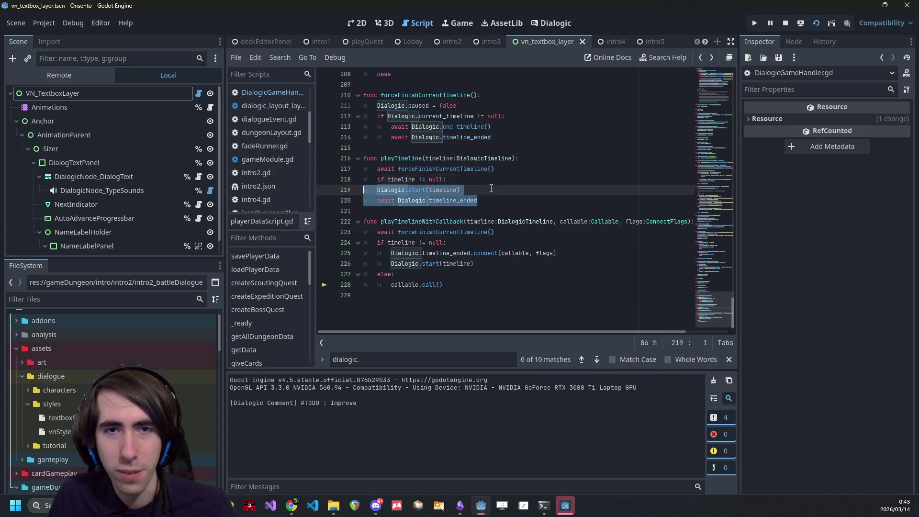
{"action": "key", "text": "shift+Tab"}
{"action": "key", "text": "Up"}
{"action": "key", "text": "End"}
{"action": "key", "text": "BackSpace"}
{"action": "key", "text": "BackSpace"}
{"action": "key", "text": "BackSpace"}
- Undo back to 'var layoutNode:Node =' on line 221 and save playerDataScript.gd
{"action": "key", "text": "ctrl+z"}
{"action": "key", "text": "ctrl+z"}
{"action": "key", "text": "ctrl+z"}
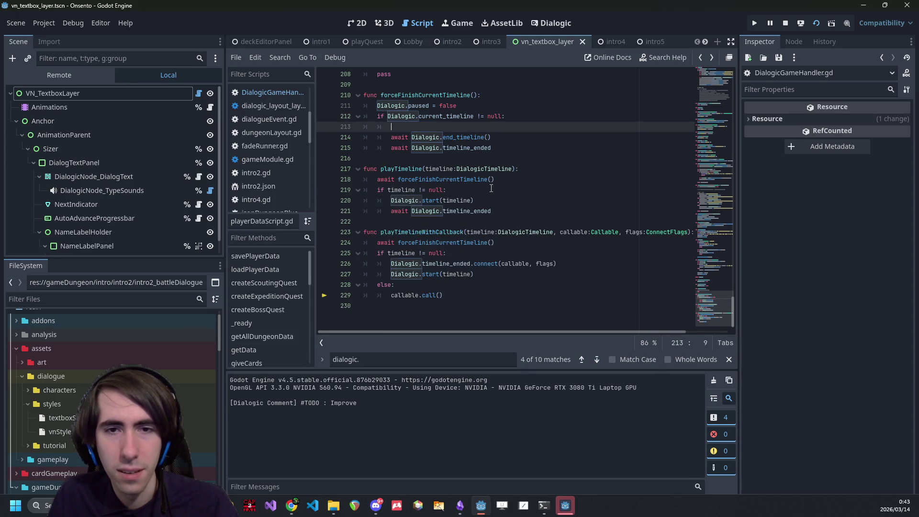
{"action": "key", "text": "ctrl+z"}
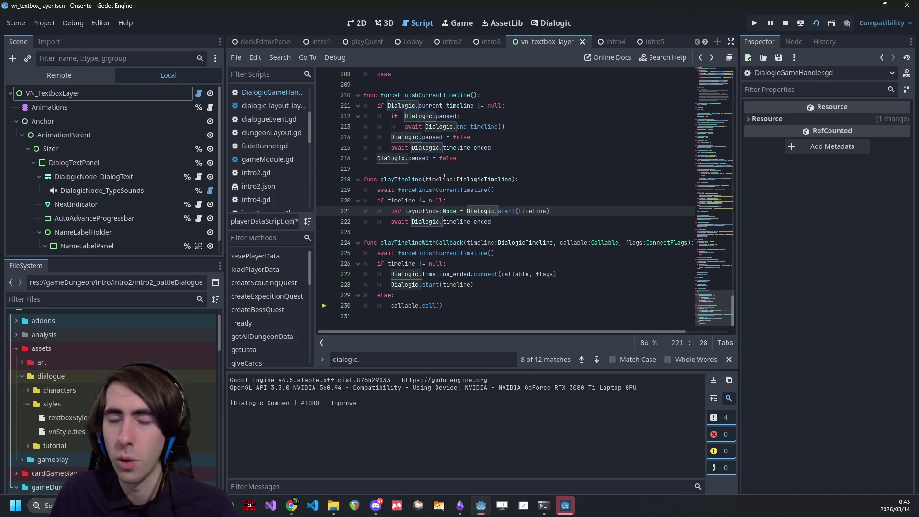
{"action": "key", "text": "ctrl+s"}
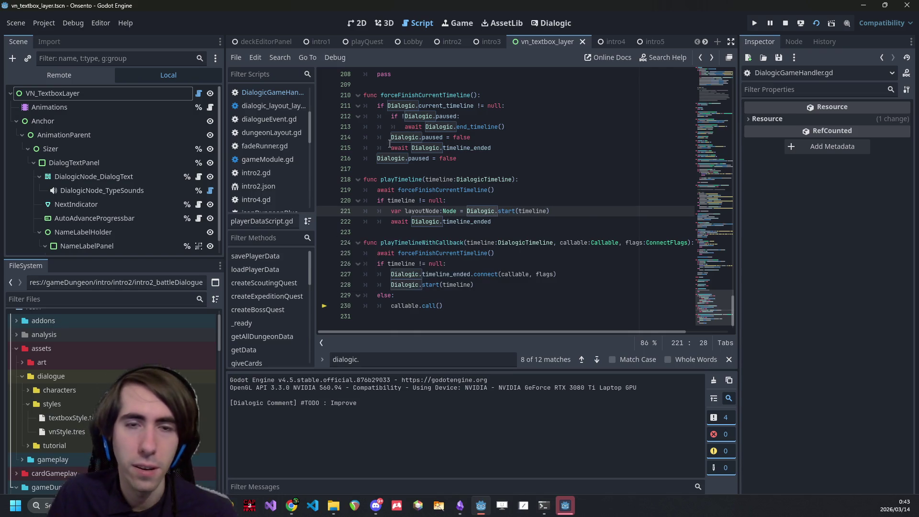
- Try adding blank lines above playTimeline at line 217, then undo them
{"action": "double_click", "coordinate": [436, 213]}
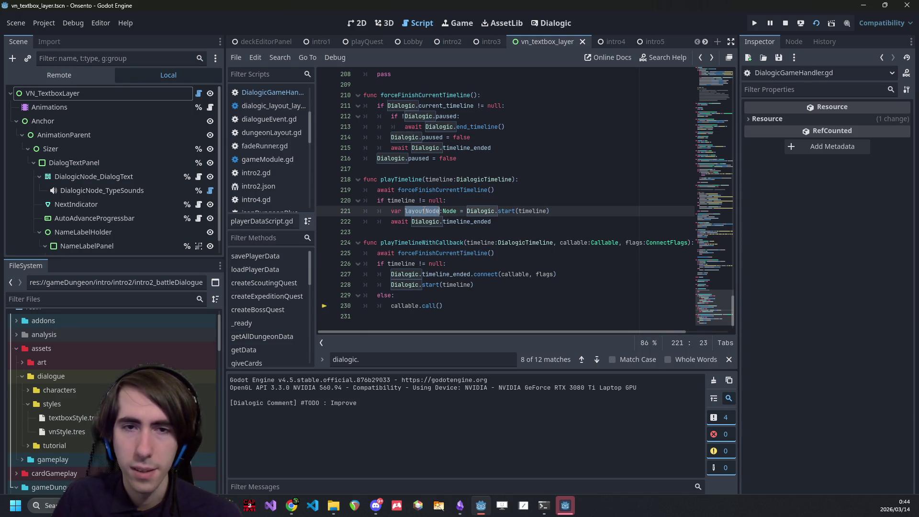
{"action": "left_click", "coordinate": [410, 169]}
{"action": "key", "text": "Return"}
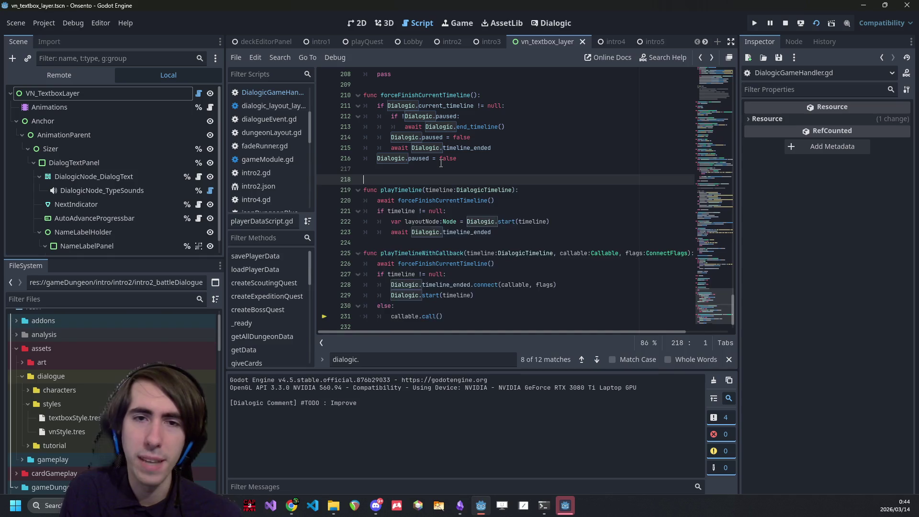
{"action": "key", "text": "Return"}
{"action": "key", "text": "Up"}
{"action": "key", "text": "ctrl+z"}
{"action": "key", "text": "ctrl+z"}
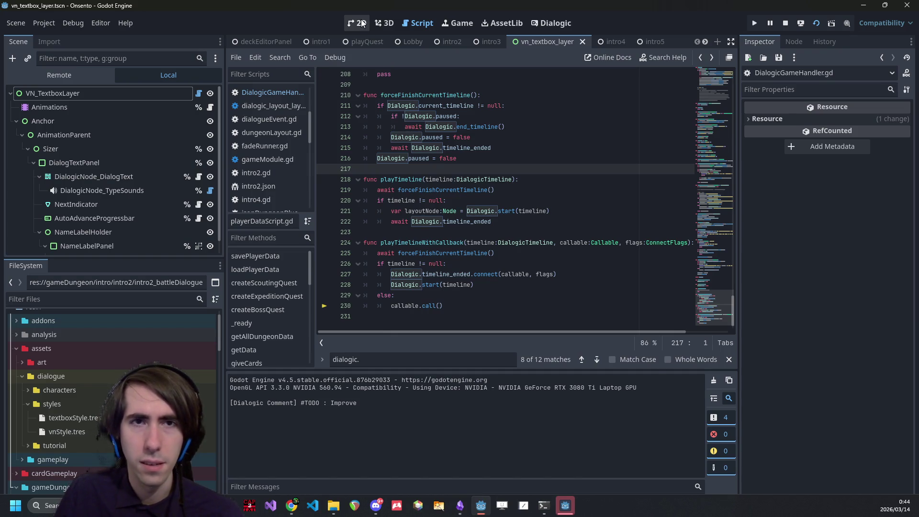
- In intro2.gd, rename the line 18 call to PlayerData.playBattleTimeline(dialogue)
{"action": "left_click", "coordinate": [450, 41]}
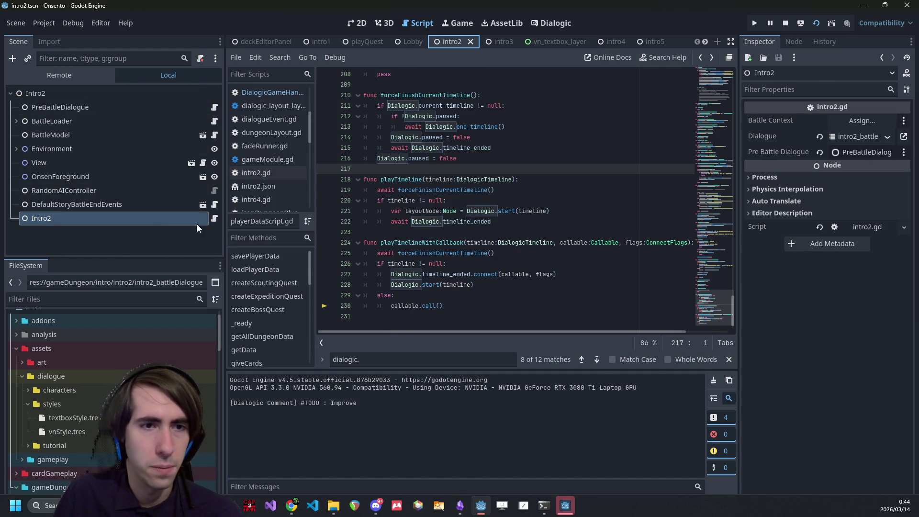
{"action": "left_click", "coordinate": [215, 218]}
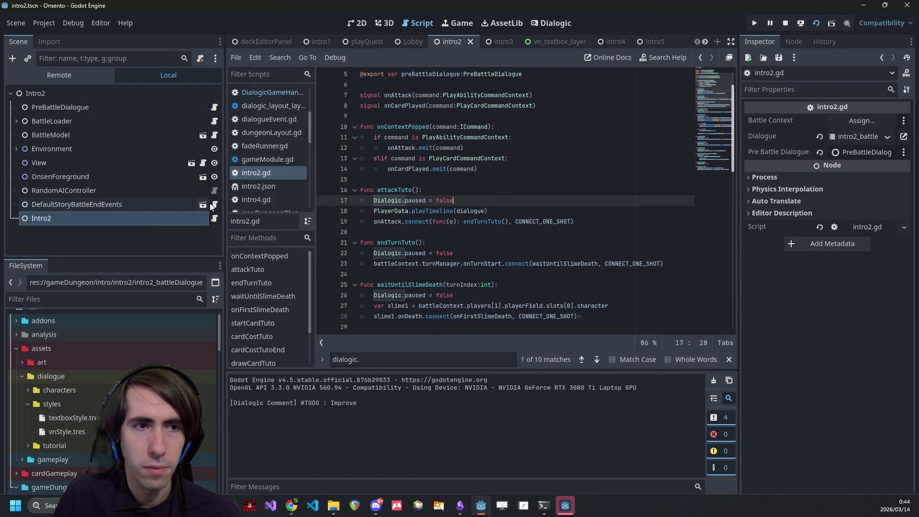
{"action": "scroll", "coordinate": [438, 177], "scroll_direction": "down", "scroll_amount": 1}
{"action": "left_click", "coordinate": [434, 179]}
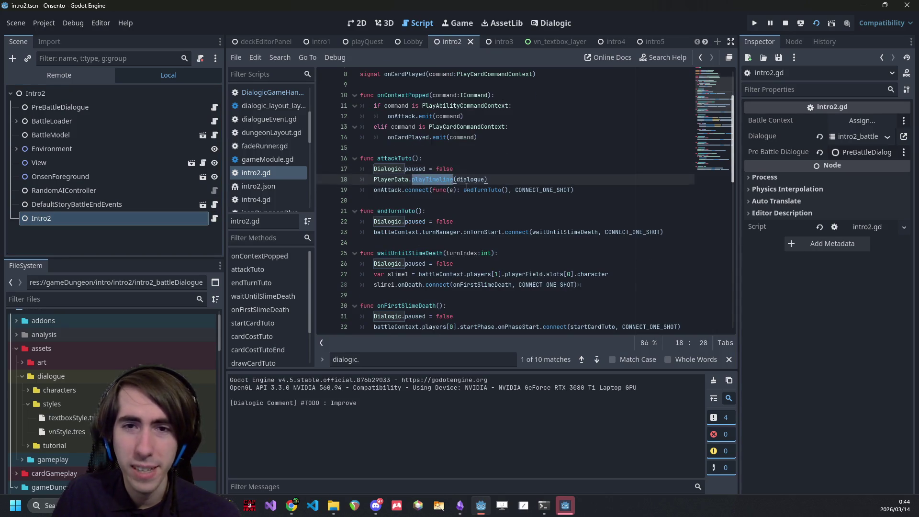
{"action": "scroll", "coordinate": [439, 178], "scroll_direction": "up", "scroll_amount": 1}
{"action": "key", "text": "Left"}
{"action": "key", "text": "Left"}
{"action": "type", "text": "Battle"}
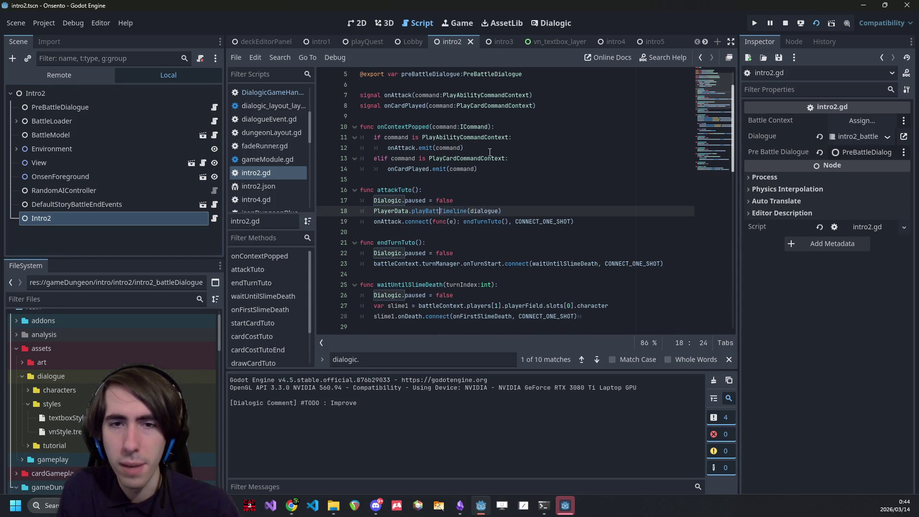
- Duplicate the playTimeline function above itself at line 217 in playerDataScript.gd
{"action": "left_click", "coordinate": [406, 216], "text": "ctrl"}
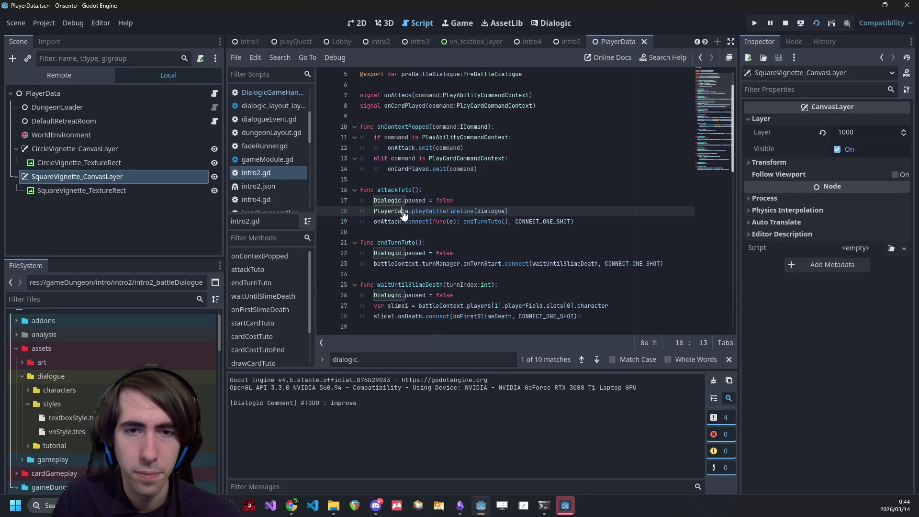
{"action": "left_click", "coordinate": [215, 94]}
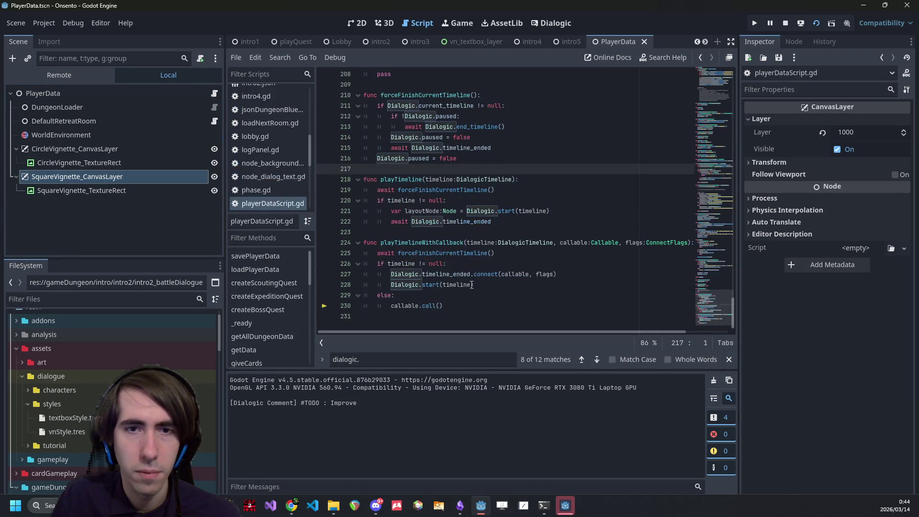
{"action": "left_click_drag", "start_coordinate": [452, 225], "coordinate": [412, 170]}
{"action": "key", "text": "ctrl+c"}
{"action": "left_click", "coordinate": [409, 168]}
{"action": "key", "text": "Return"}
{"action": "key", "text": "Return"}
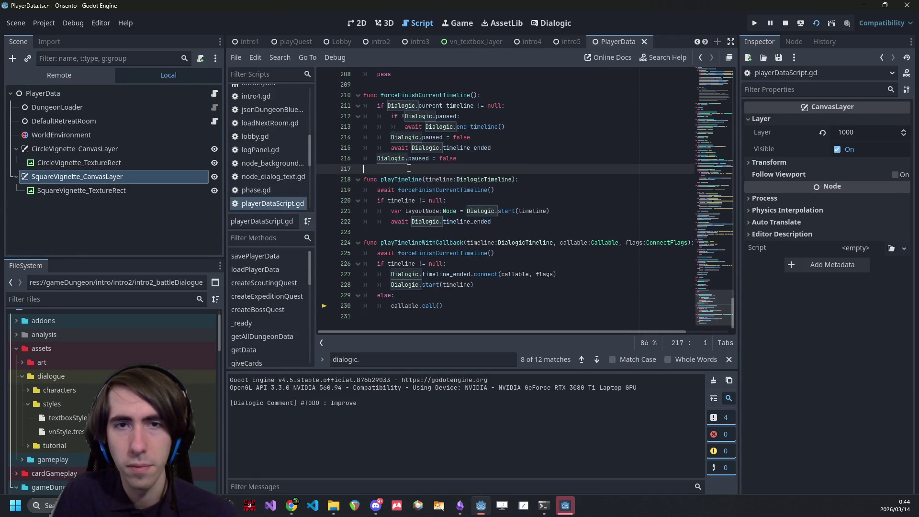
{"action": "key", "text": "ctrl+v"}
{"action": "left_click", "coordinate": [395, 180]}
- Name the copy playBattleTimeline, save, and review its timeline parameter and layoutNode
{"action": "type", "text": "Battle"}
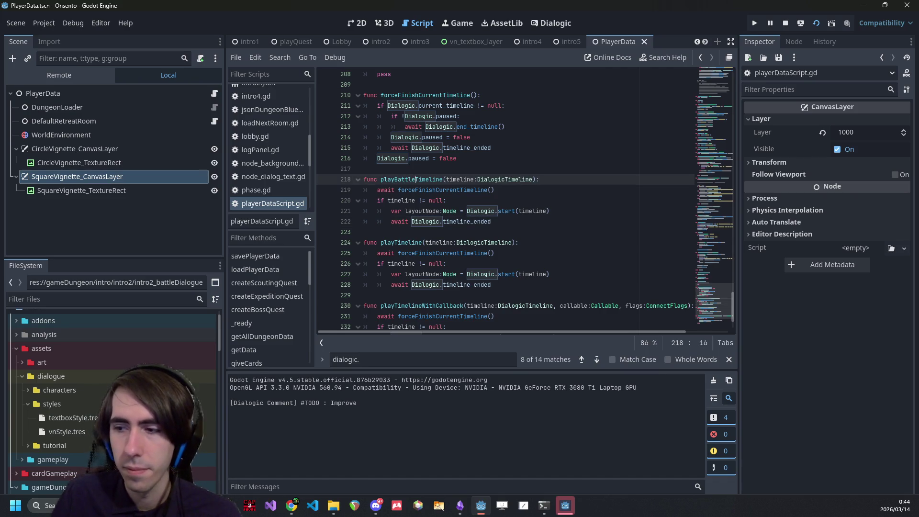
{"action": "key", "text": "ctrl+s"}
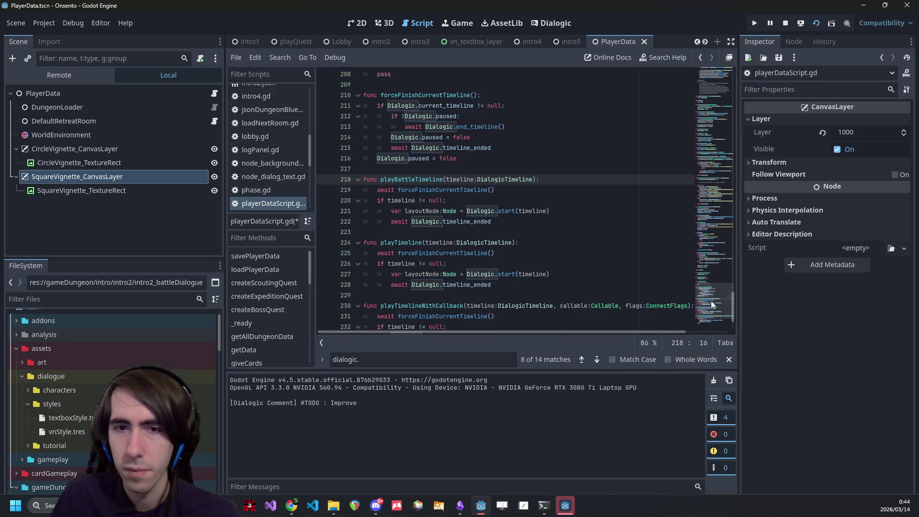
{"action": "left_click", "coordinate": [513, 201]}
{"action": "scroll", "coordinate": [504, 216], "scroll_direction": "down", "scroll_amount": 2}
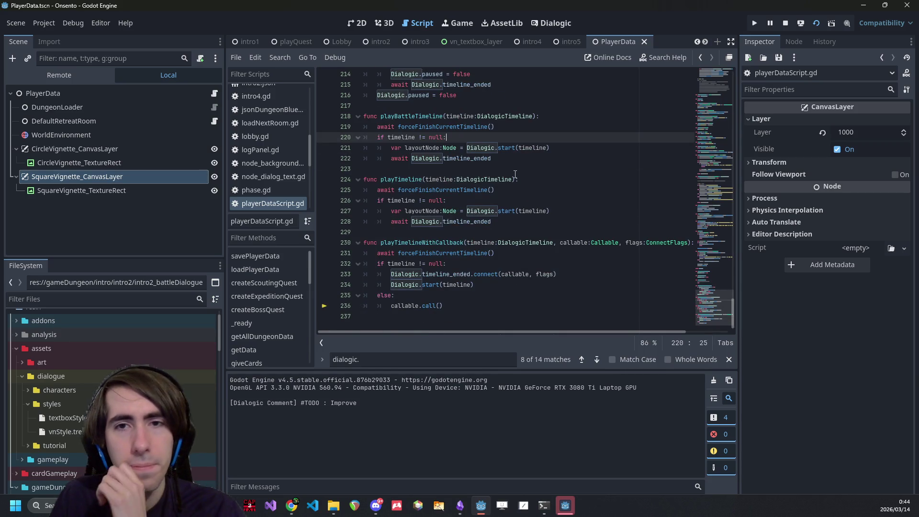
{"action": "scroll", "coordinate": [511, 239], "scroll_direction": "up", "scroll_amount": 1}
{"action": "double_click", "coordinate": [460, 148]}
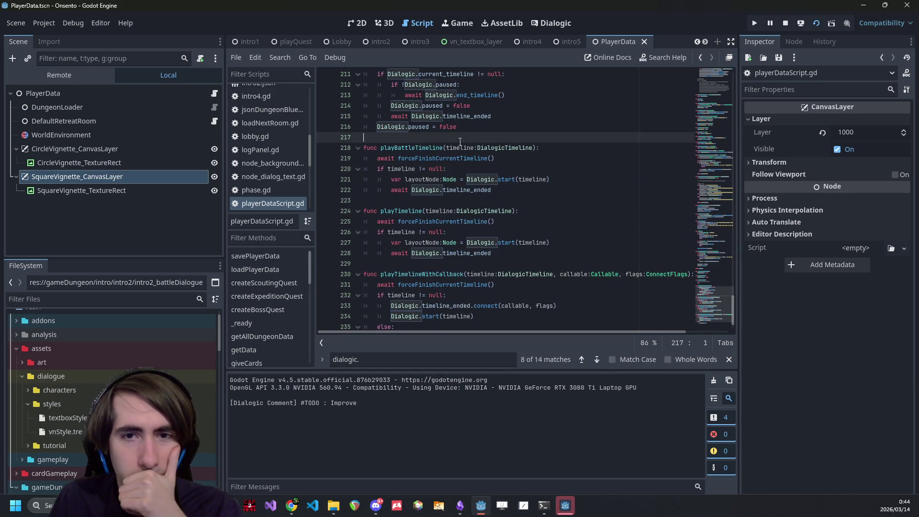
{"action": "double_click", "coordinate": [440, 158]}
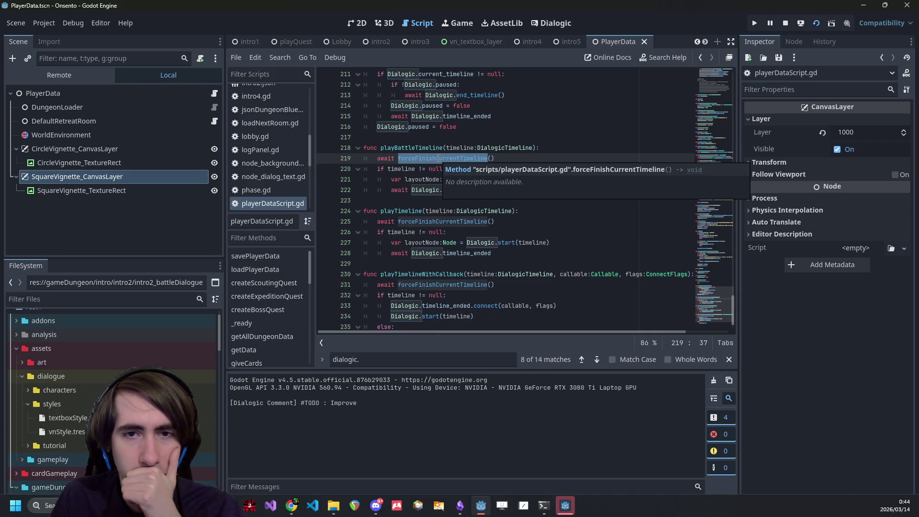
{"action": "double_click", "coordinate": [453, 148]}
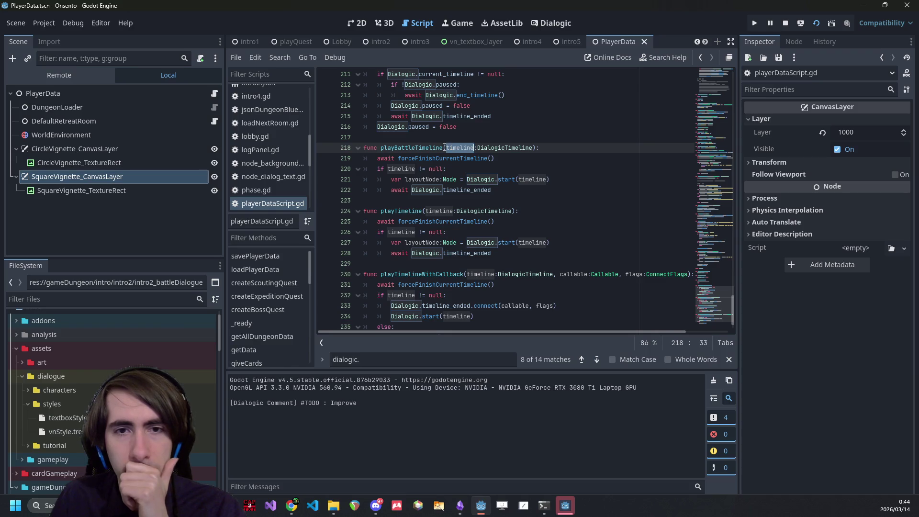
{"action": "double_click", "coordinate": [426, 179]}
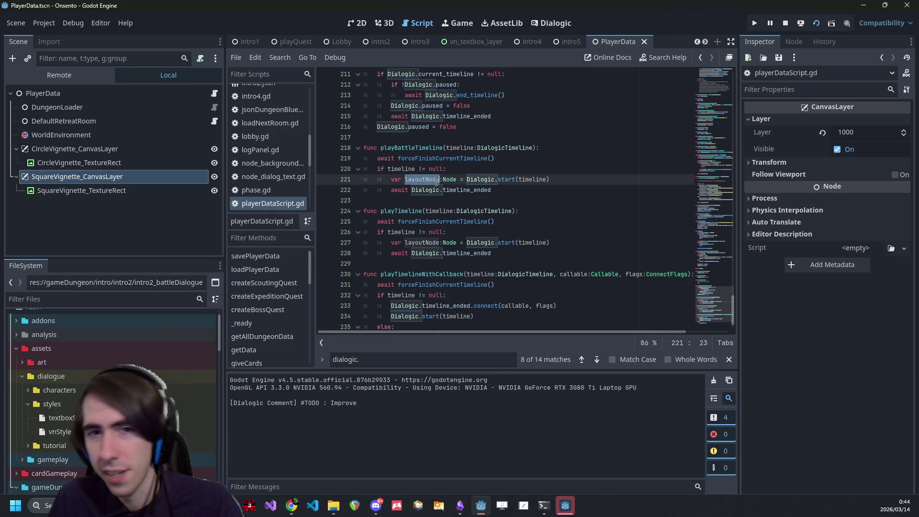
- Add a breakpoint at line 222's timeline_ended await and run the playQuest scene
{"action": "left_click", "coordinate": [325, 190]}
{"action": "double_click", "coordinate": [412, 147]}
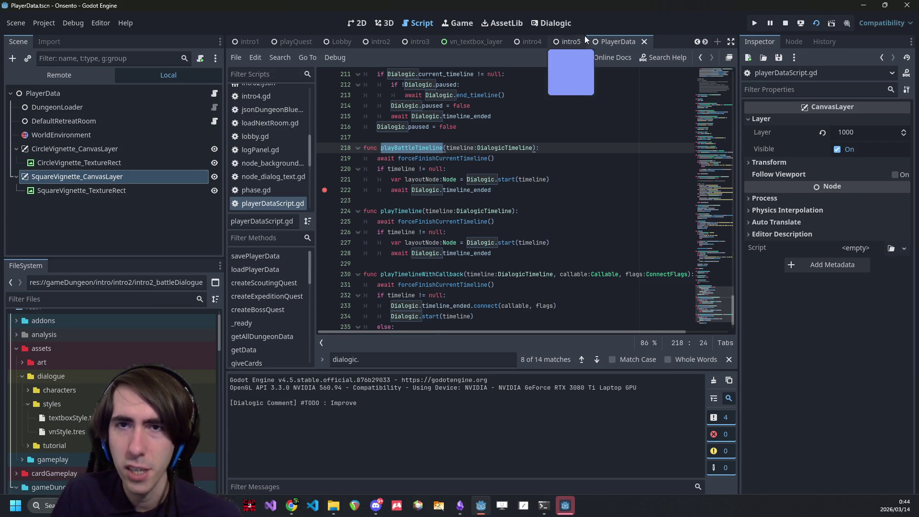
{"action": "left_click", "coordinate": [276, 44]}
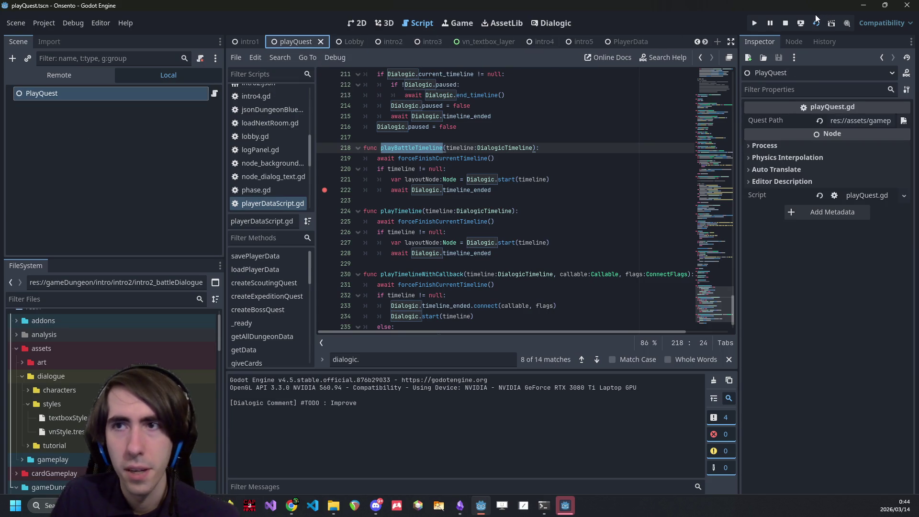
{"action": "left_click", "coordinate": [805, 22]}
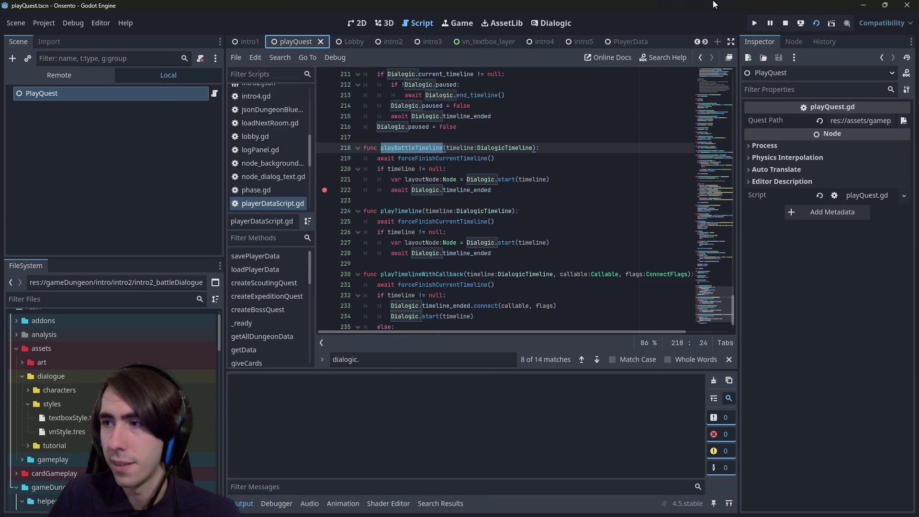